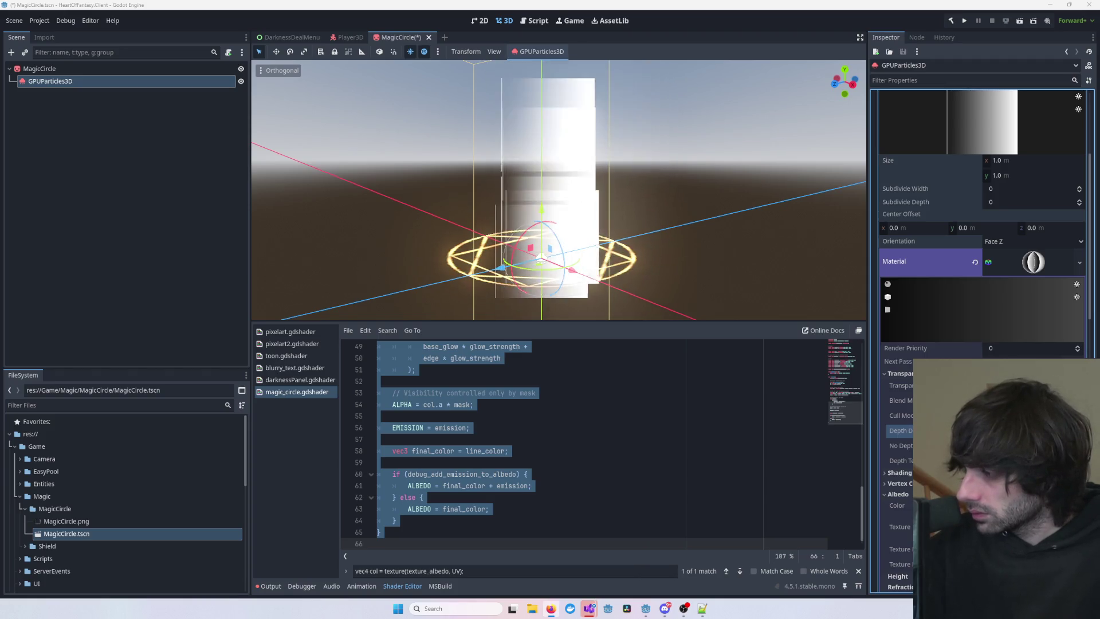
# - Capture screenshots of the magic circle viewport, including a zoomed-out view of the scene
pyautogui.click(644, 229)
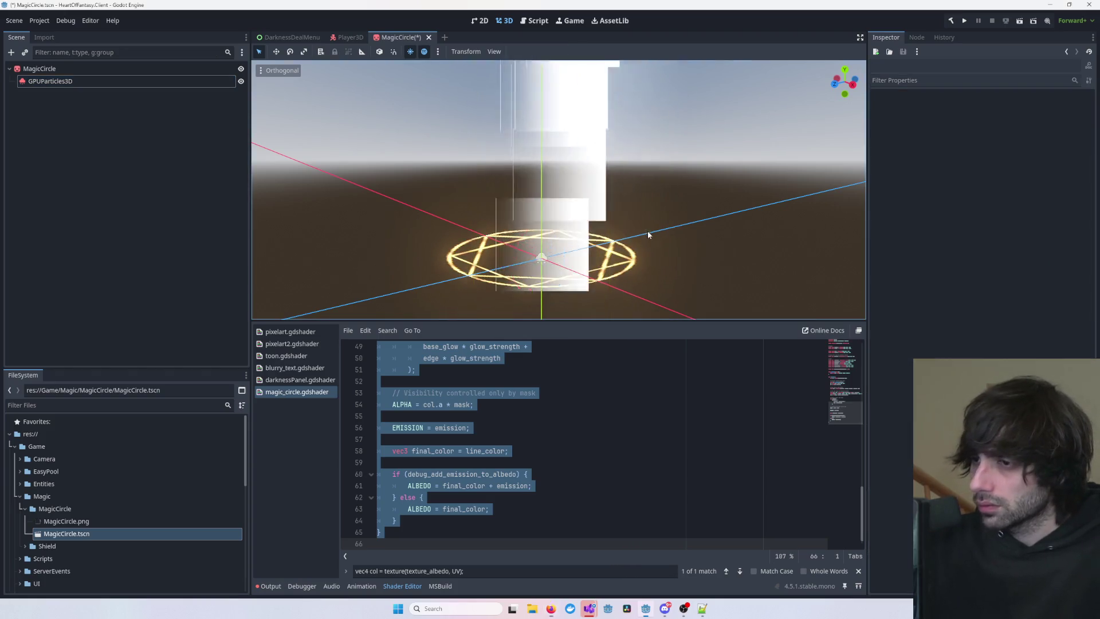
pyautogui.press('super+shift+s')
pyautogui.moveTo(436, 142)
pyautogui.mouseDown()
pyautogui.moveTo(606, 231)
pyautogui.moveTo(685, 289)
pyautogui.mouseUp()
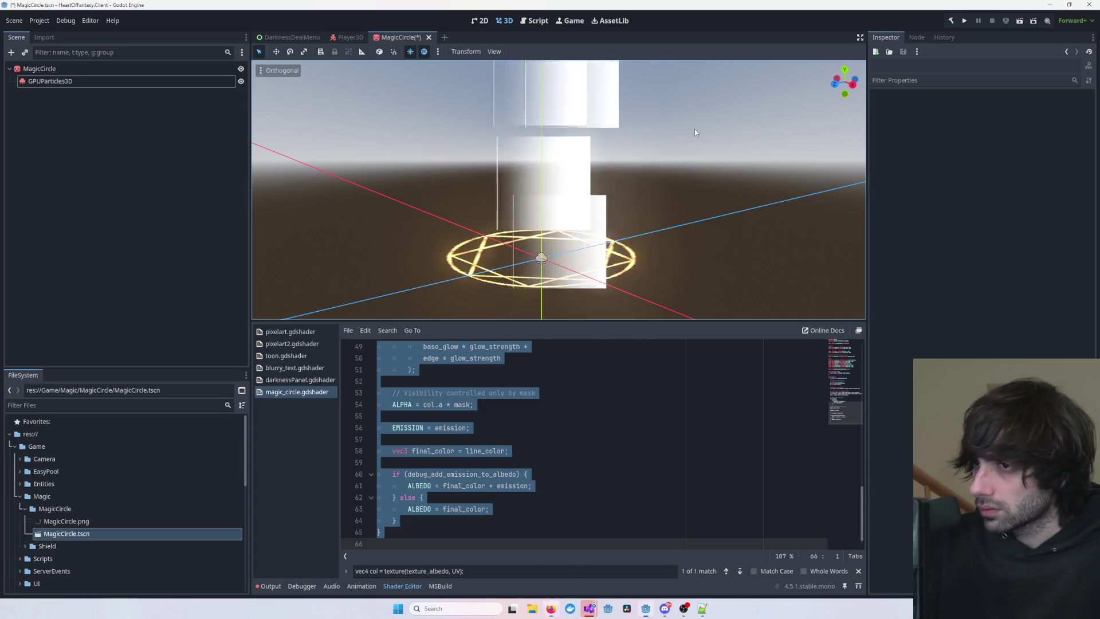
pyautogui.scroll(-3, 693, 130)
pyautogui.scroll(-3, 690, 135)
pyautogui.press('super+shift+s')
pyautogui.moveTo(503, 88)
pyautogui.mouseDown()
pyautogui.moveTo(622, 193)
pyautogui.moveTo(604, 233)
pyautogui.mouseUp()
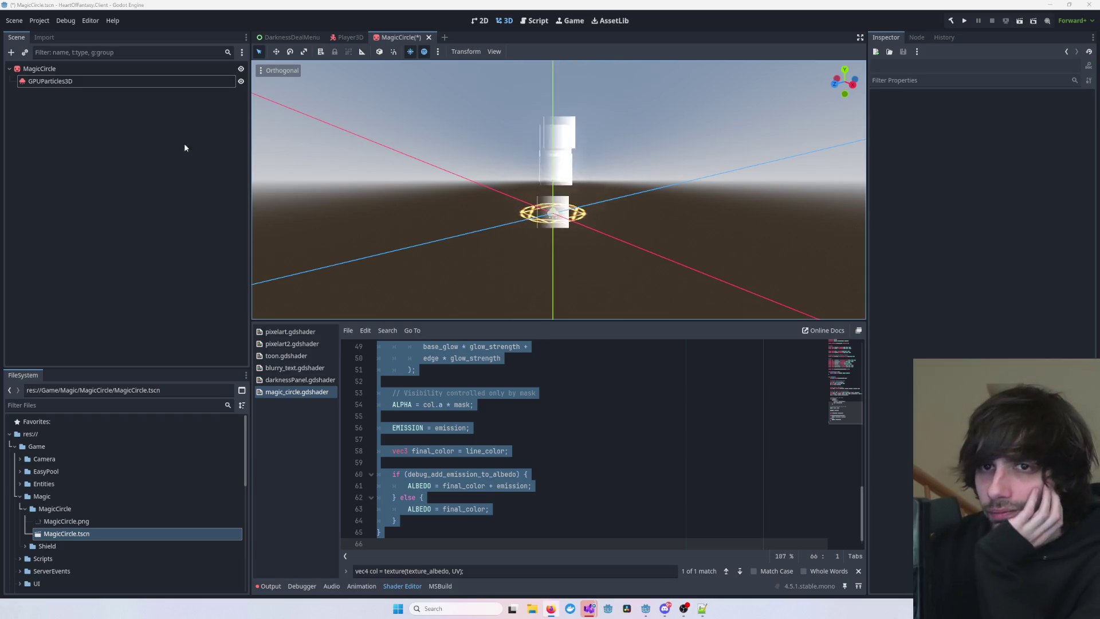
# - Select GPUParticles3D and choose New Shader for the Pass 1 quad material
pyautogui.click(132, 83)
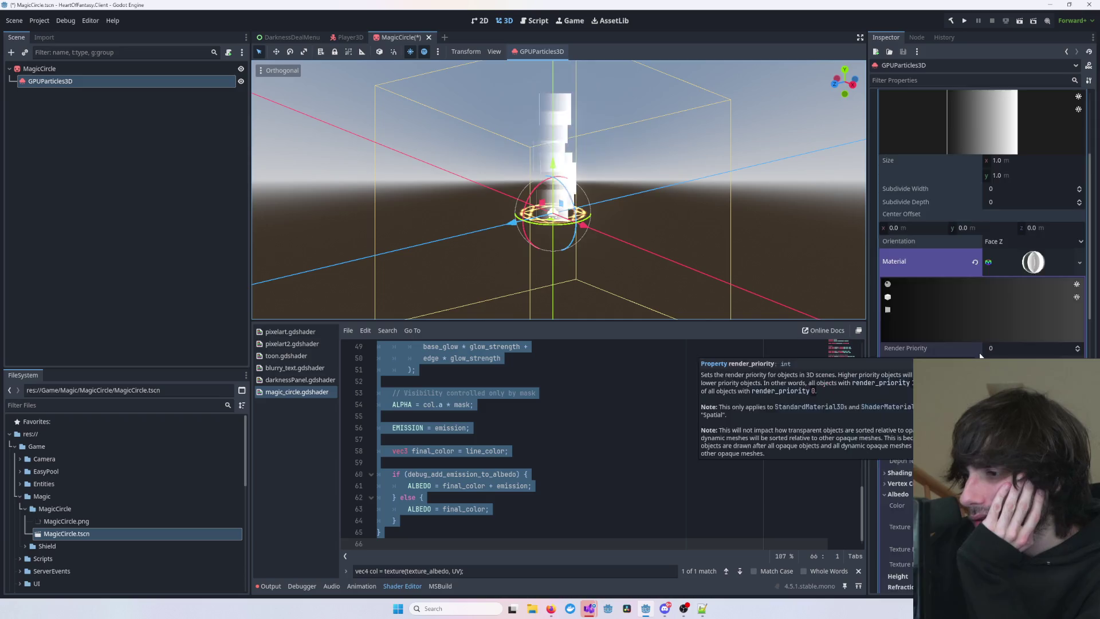
pyautogui.scroll(3, 979, 355)
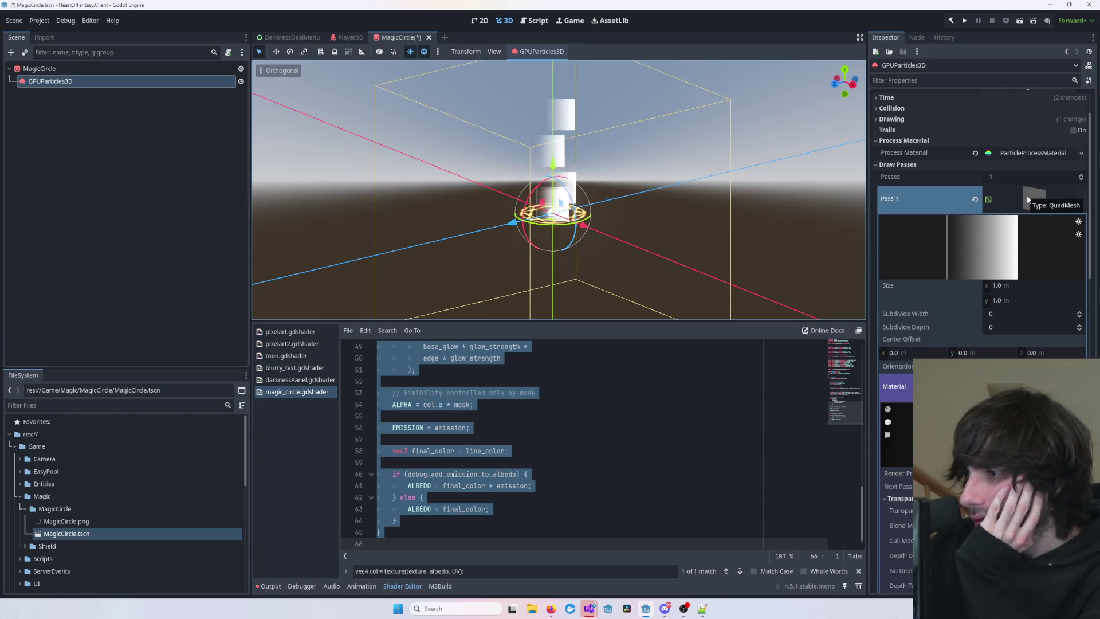
pyautogui.scroll(2, 1027, 195)
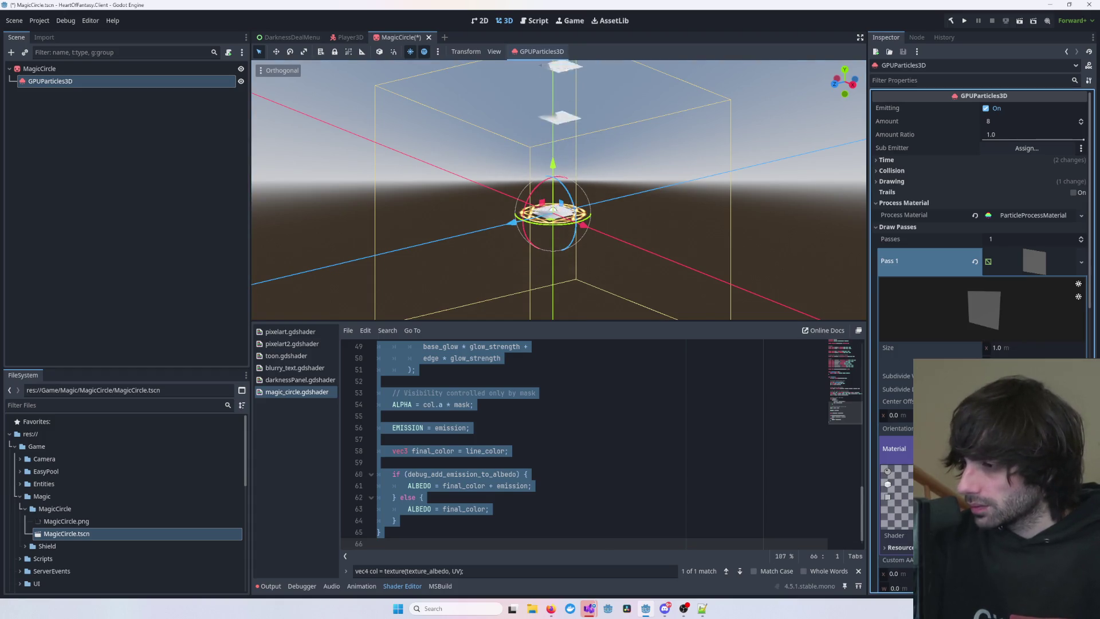
pyautogui.click(896, 535)
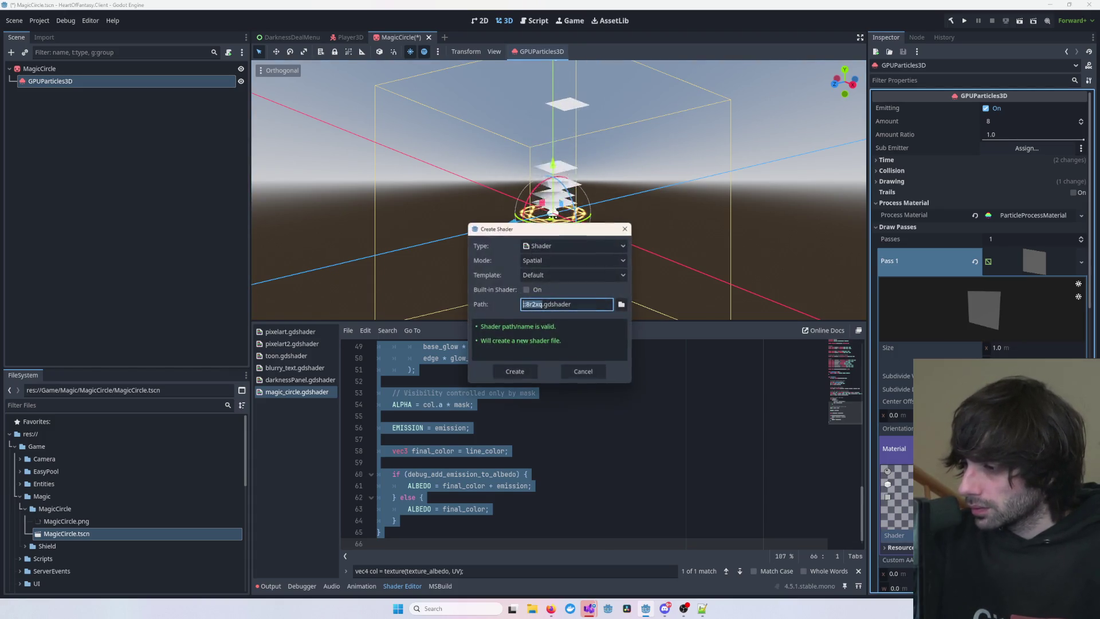
# - Create particles.gdshader with pasted radial-glow code using color, intensity and soft_edge uniforms, and save
pyautogui.press('Return')
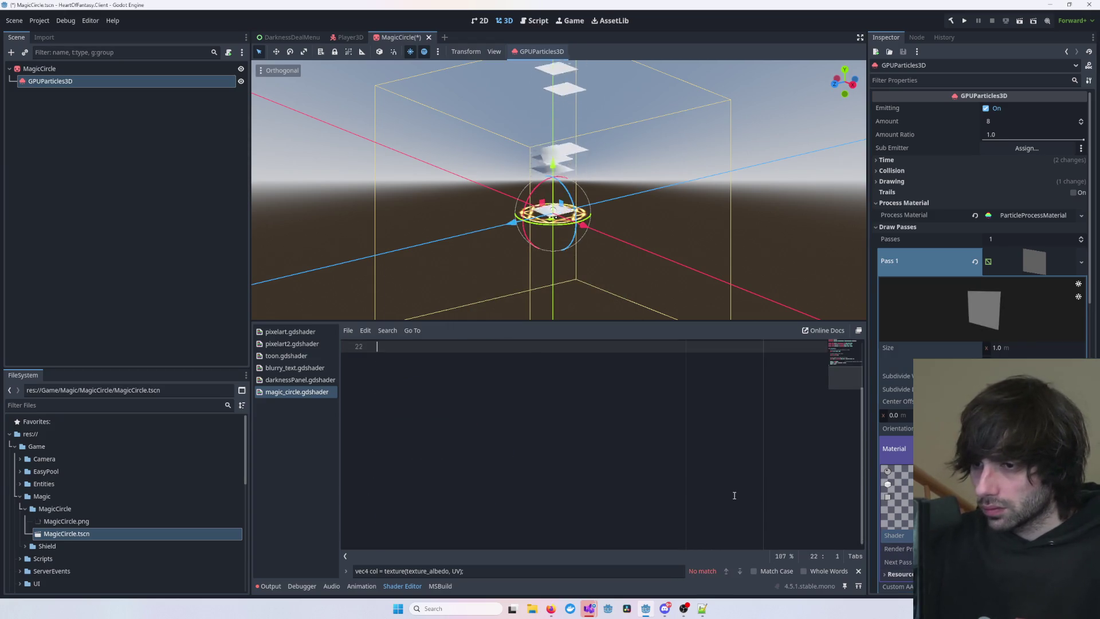
pyautogui.click(665, 462)
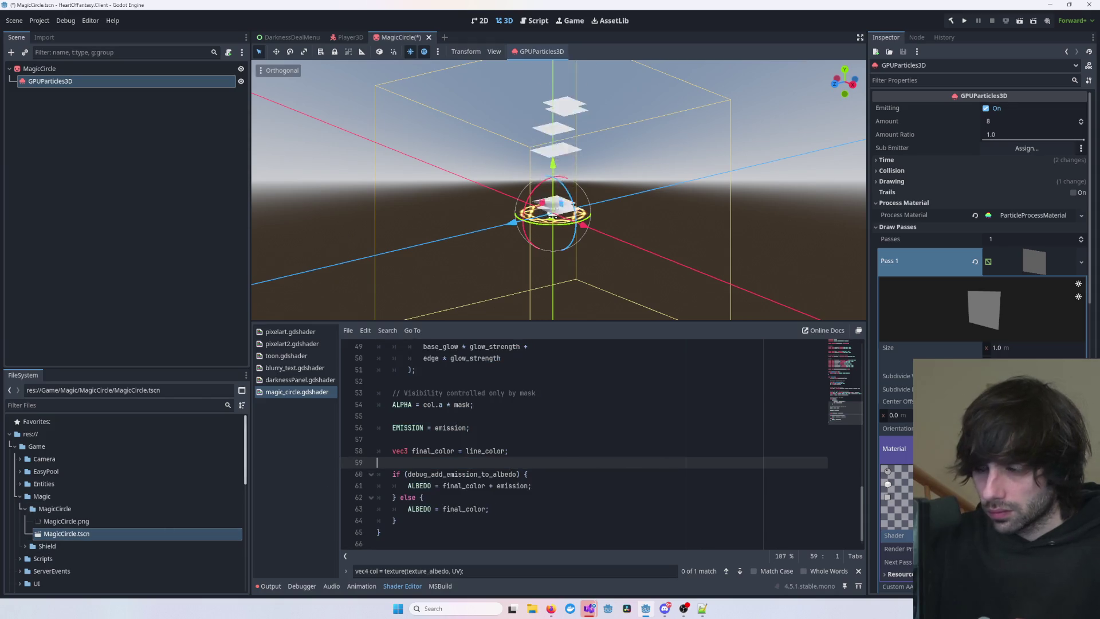
pyautogui.hotkey('ctrl', 'a')
pyautogui.hotkey('ctrl', 'v')
pyautogui.hotkey('ctrl', 's')
pyautogui.moveTo(636, 240)
pyautogui.mouseDown()
pyautogui.moveTo(626, 233)
pyautogui.moveTo(596, 268)
pyautogui.moveTo(643, 248)
pyautogui.moveTo(638, 194)
pyautogui.mouseUp()
pyautogui.click(587, 427)
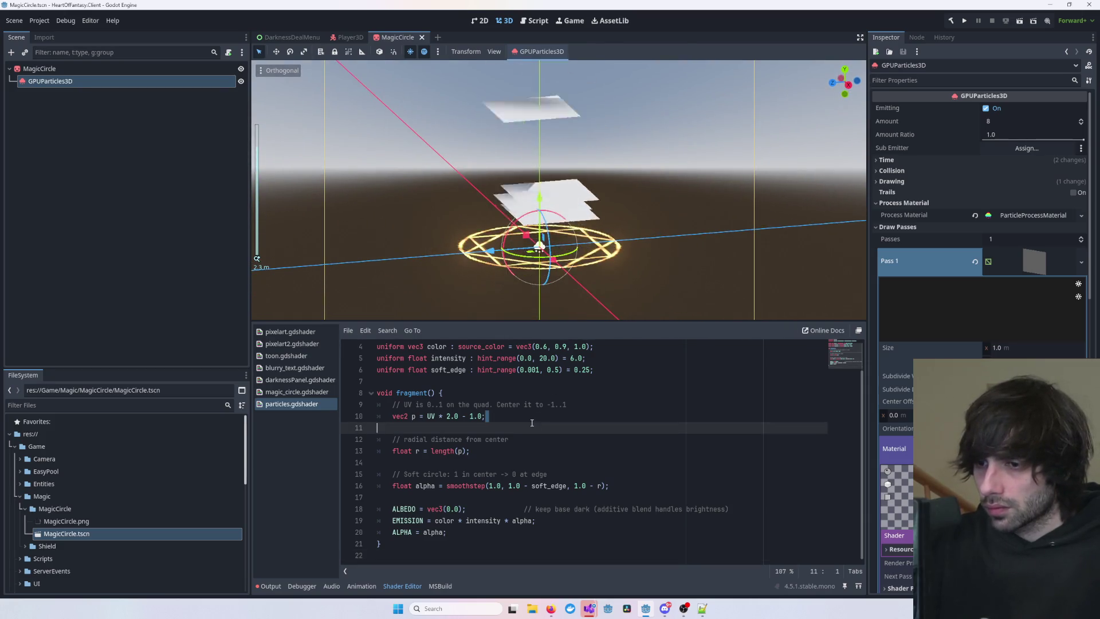
pyautogui.scroll(-3, 979, 258)
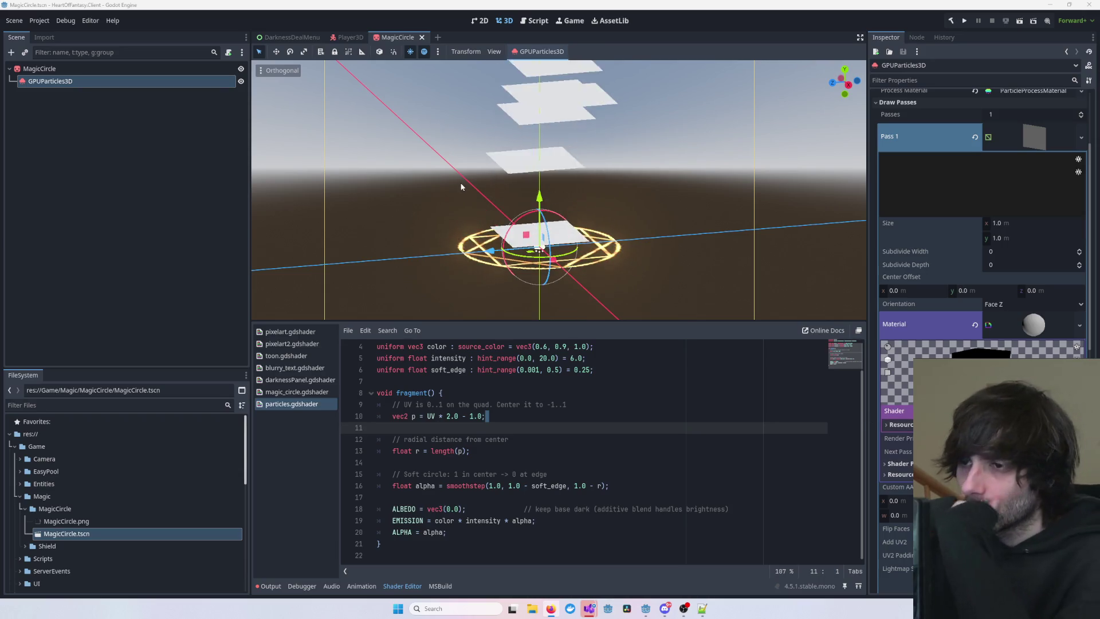
pyautogui.click(71, 81)
pyautogui.scroll(-3, 981, 275)
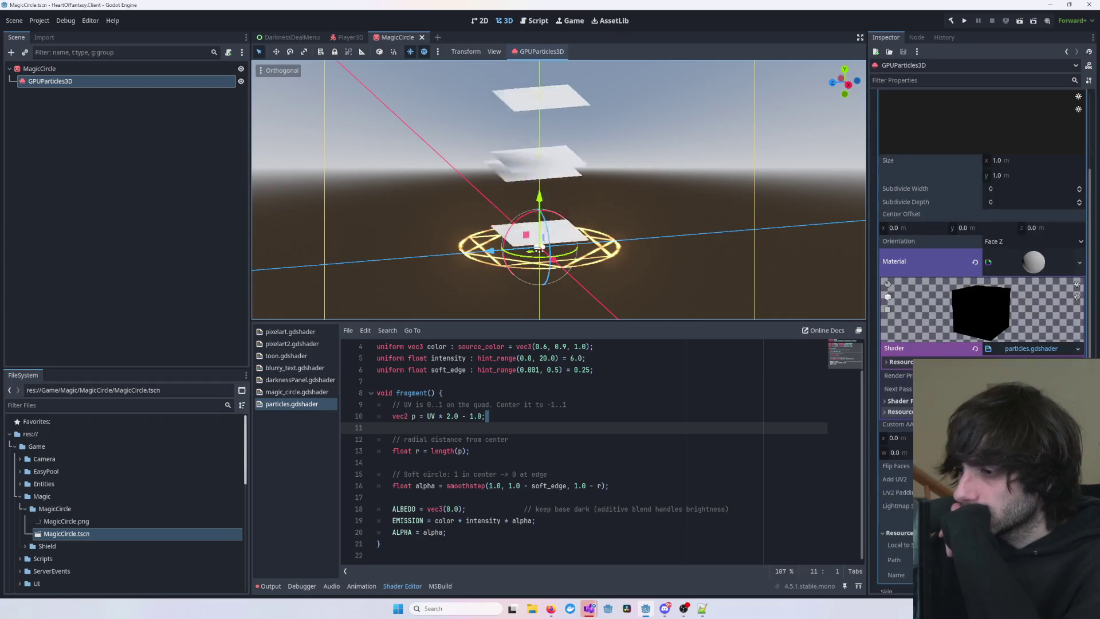
pyautogui.click(925, 340)
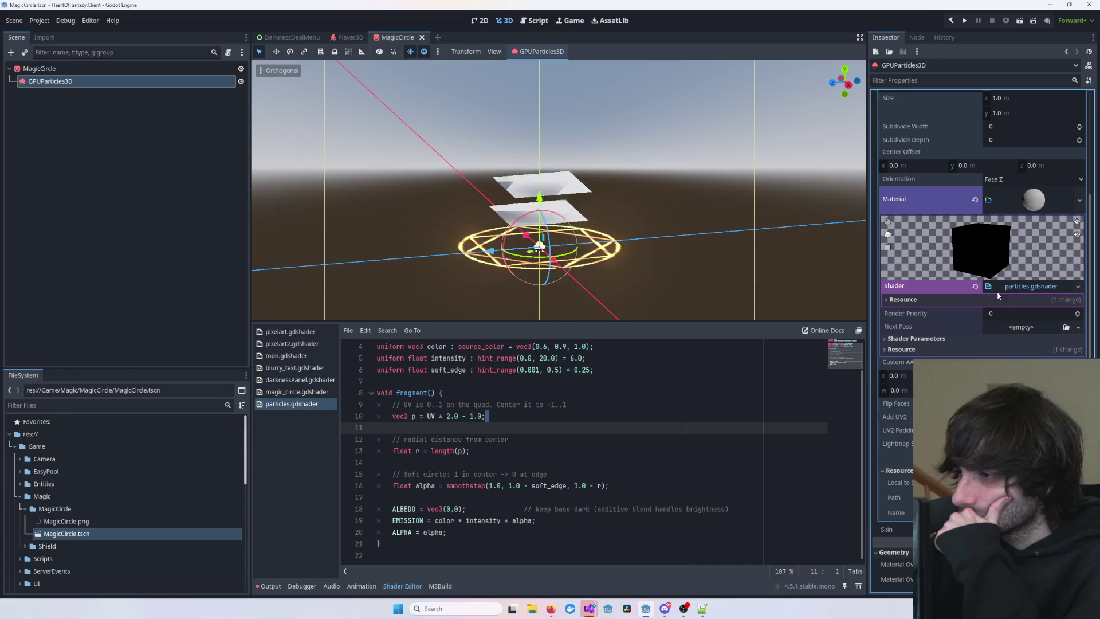
pyautogui.click(963, 298)
pyautogui.click(963, 298)
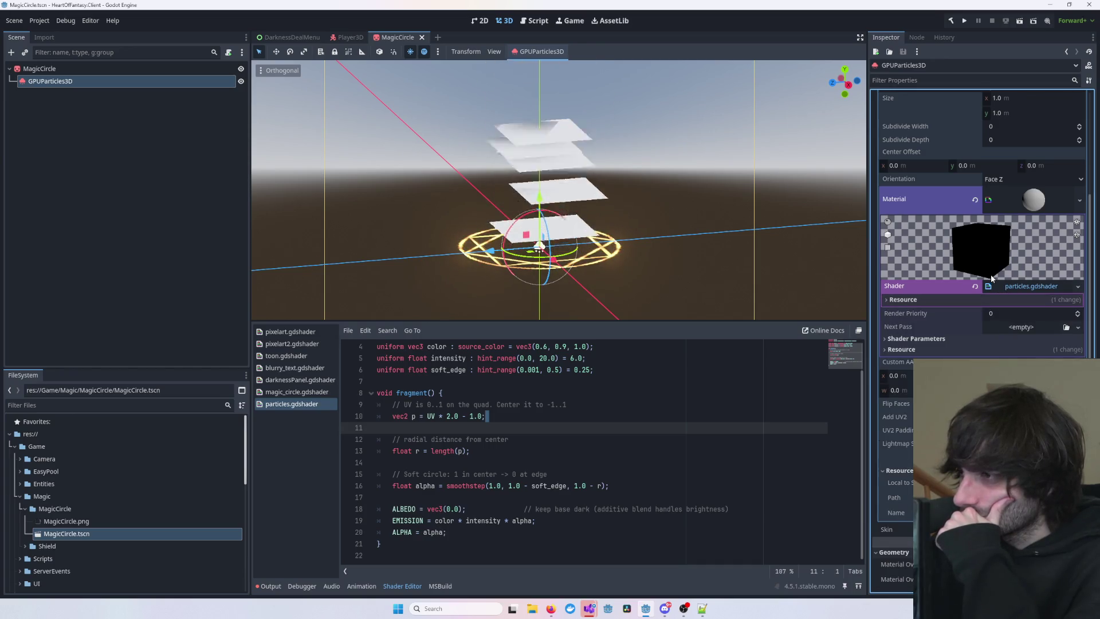
pyautogui.click(1029, 285)
pyautogui.click(1029, 284)
pyautogui.click(920, 338)
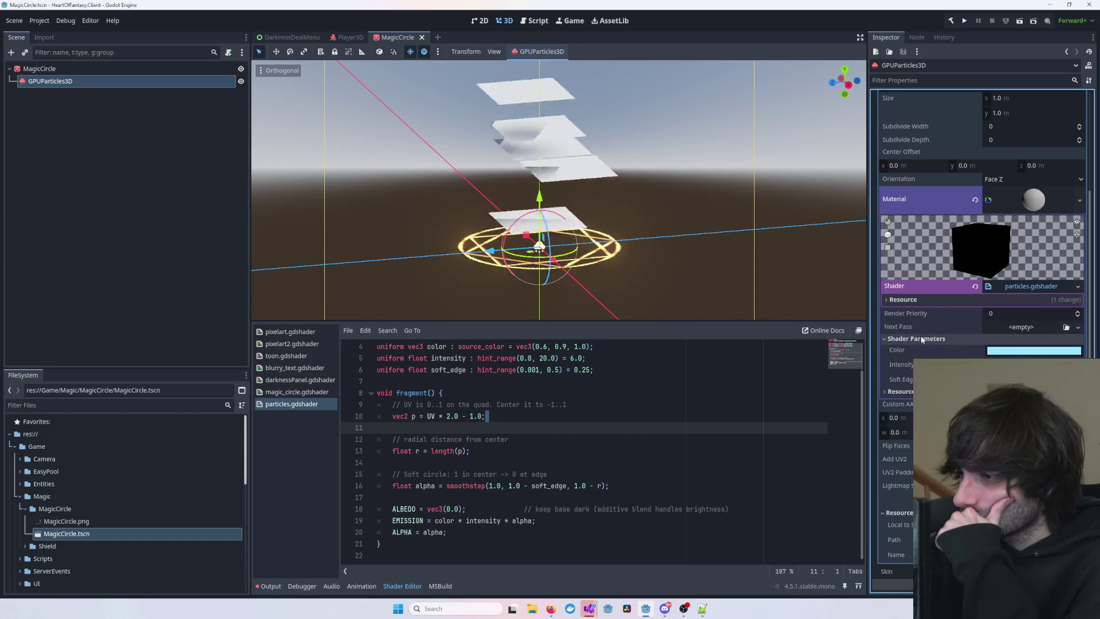
pyautogui.click(921, 338)
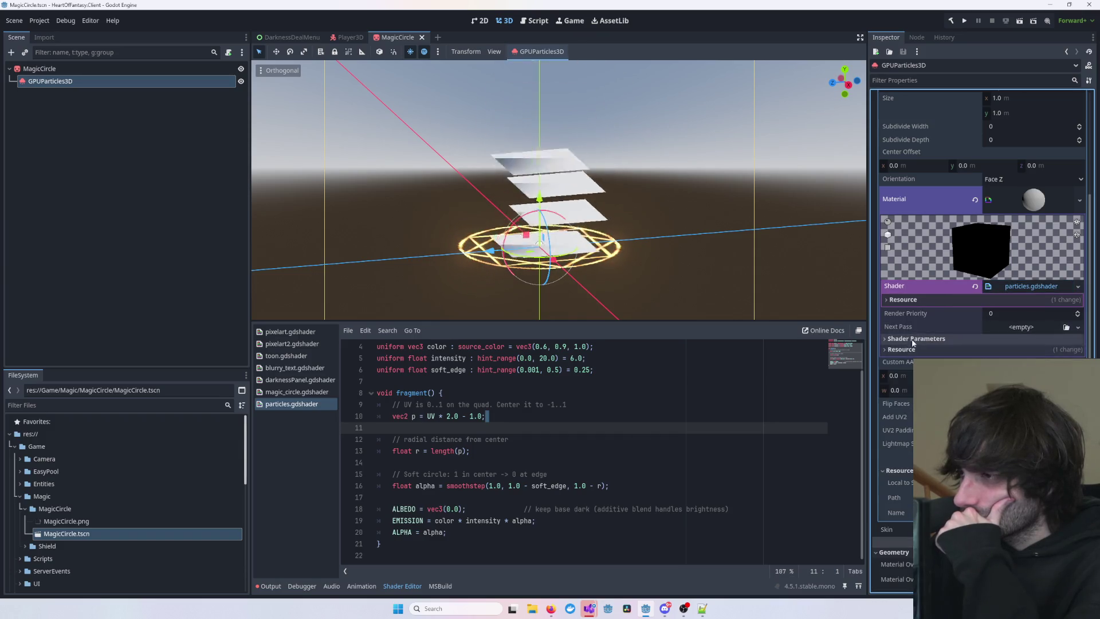
pyautogui.scroll(3, 956, 318)
pyautogui.click(1037, 327)
pyautogui.click(1038, 329)
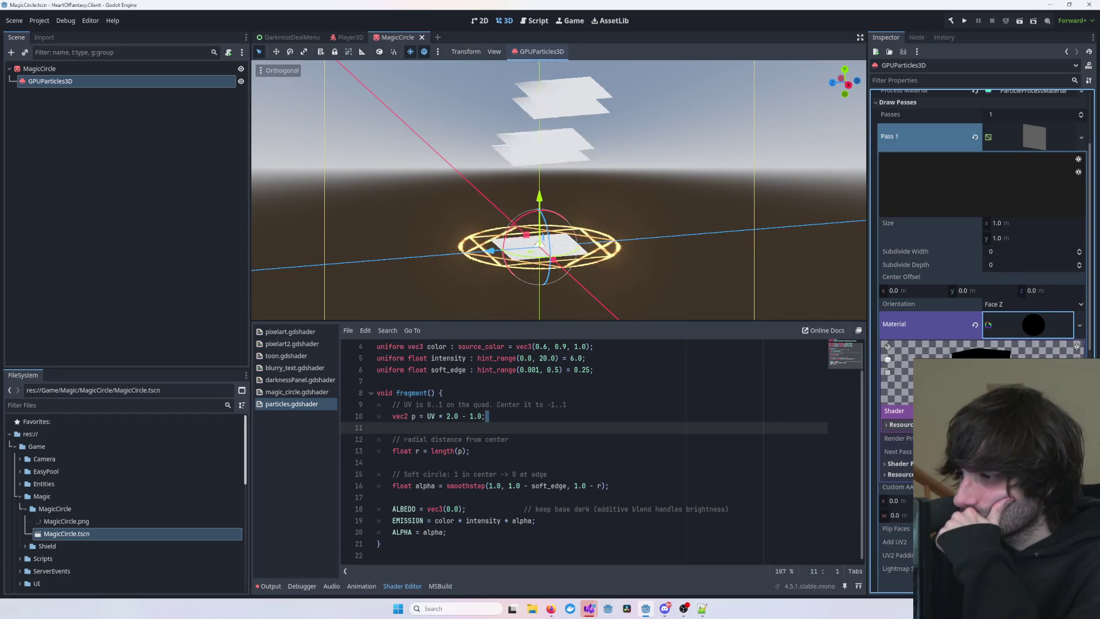
pyautogui.click(1036, 326)
pyautogui.click(1044, 333)
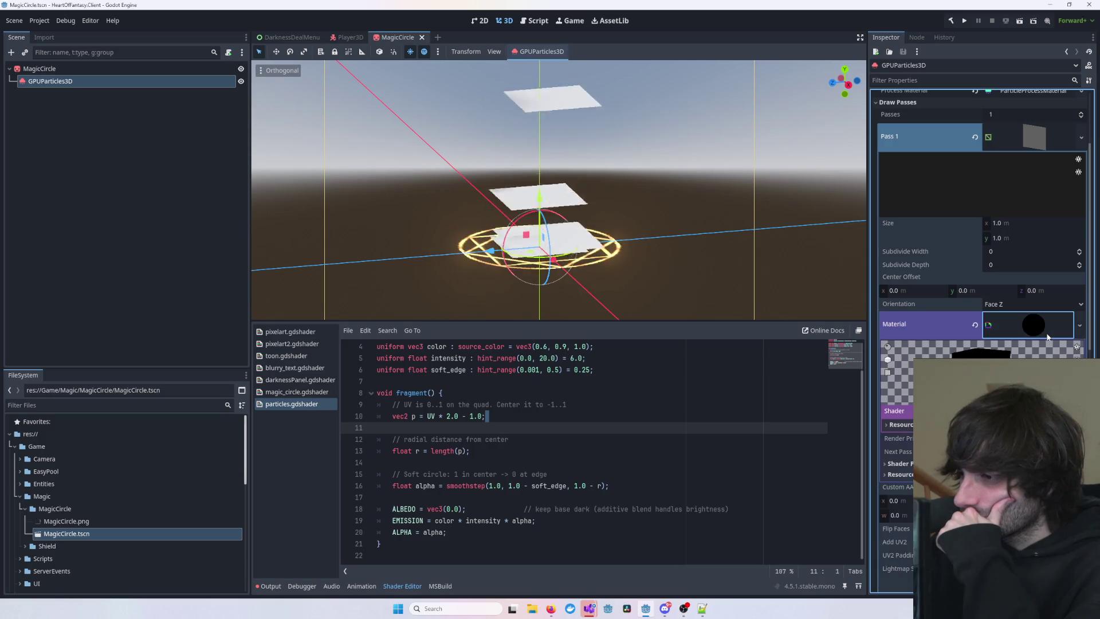
pyautogui.scroll(-5, 1047, 337)
pyautogui.scroll(-8, 982, 338)
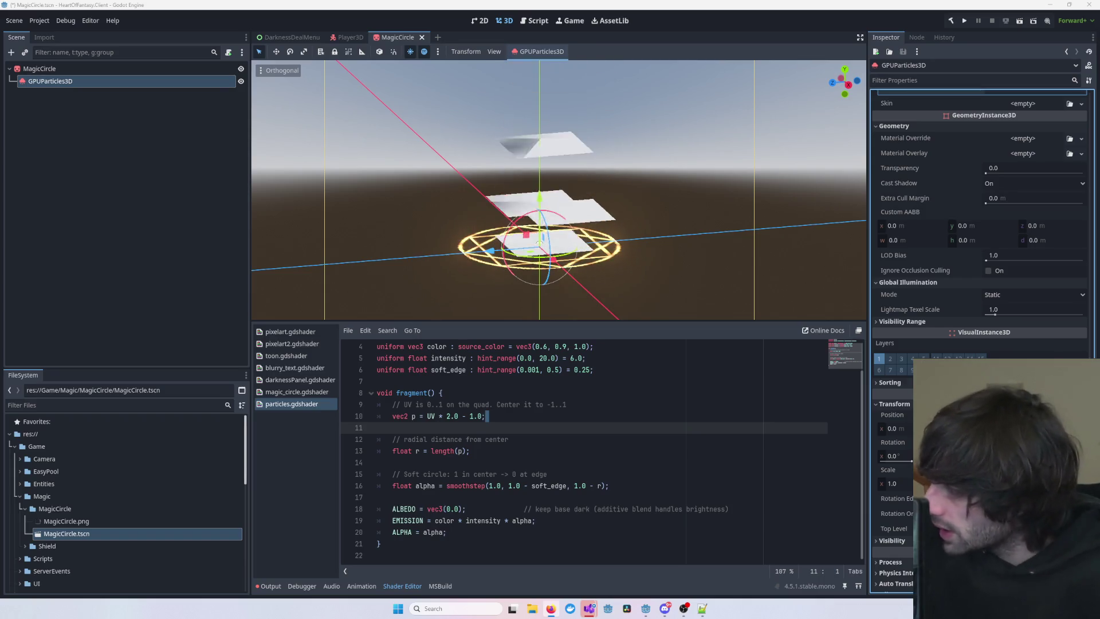
# - Expand the ParticleProcessMaterial and scroll to its Spawn velocity, direction and spread settings
pyautogui.scroll(5, 988, 238)
pyautogui.click(980, 321)
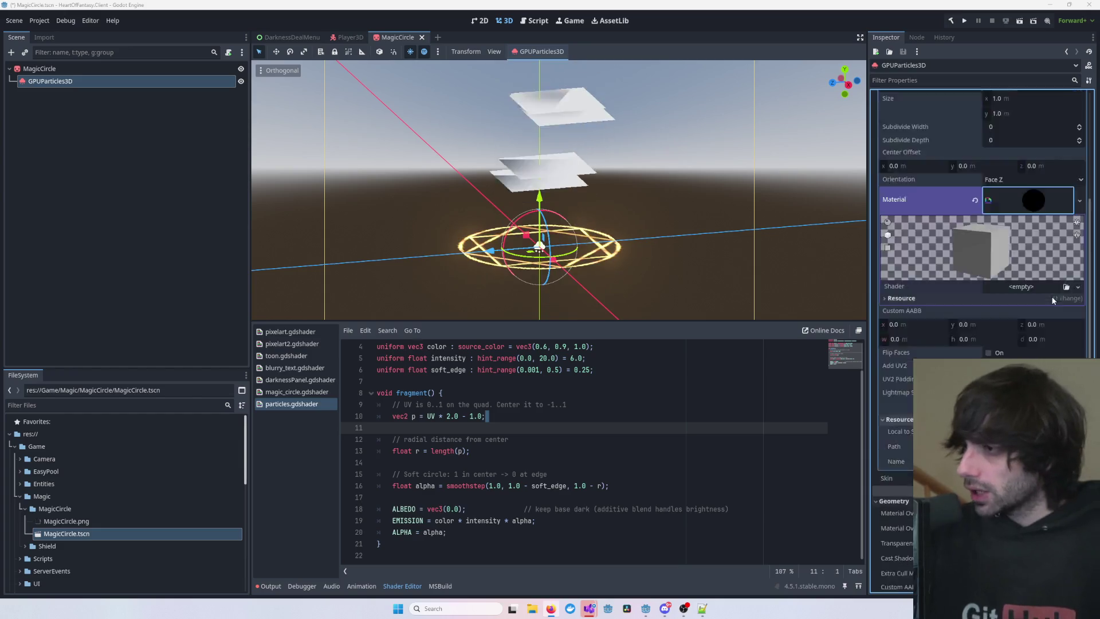
pyautogui.scroll(2, 1036, 302)
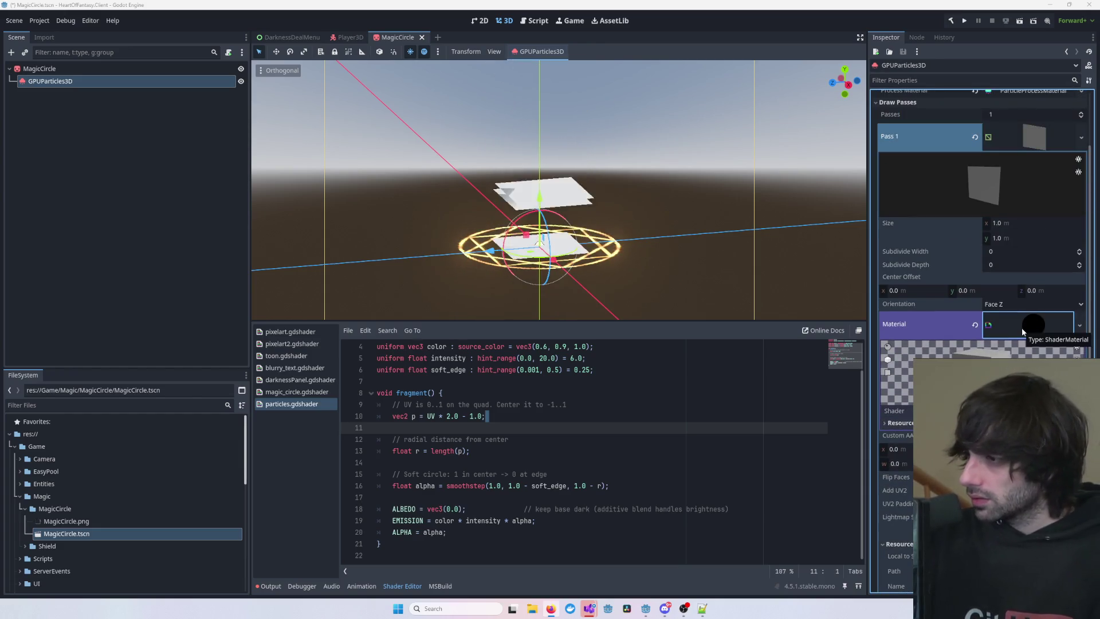
pyautogui.scroll(2, 1021, 331)
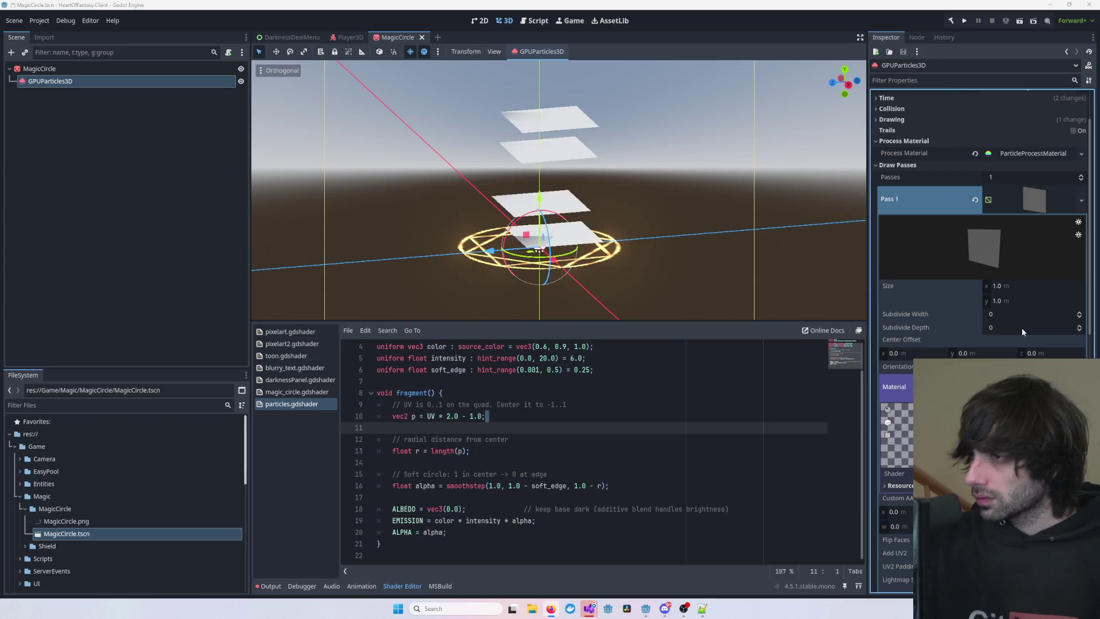
pyautogui.scroll(2, 1011, 170)
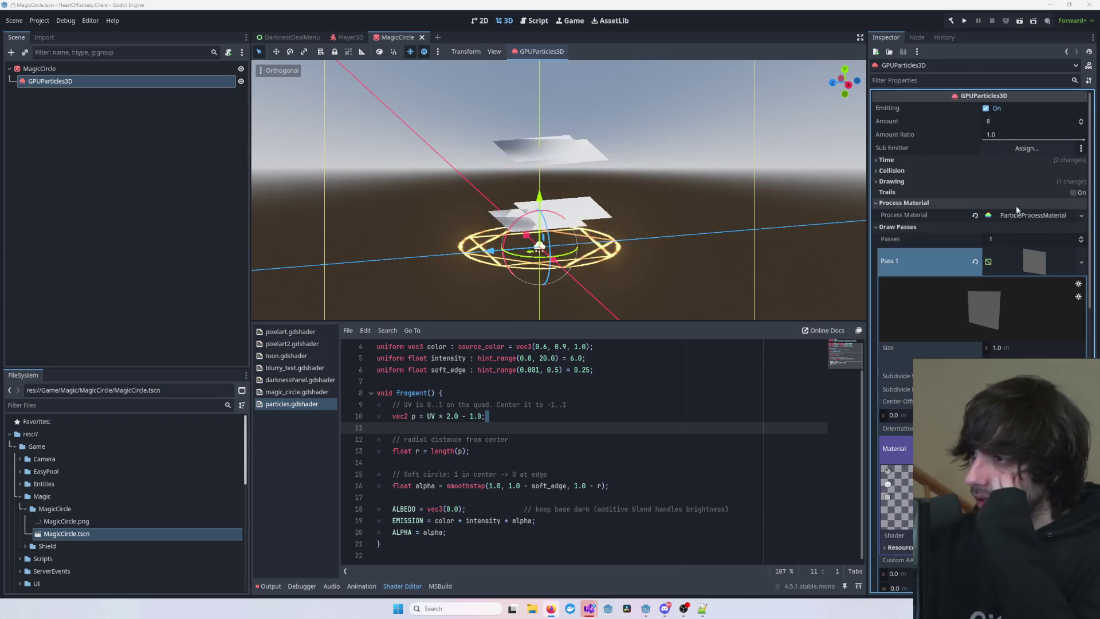
pyautogui.click(1017, 218)
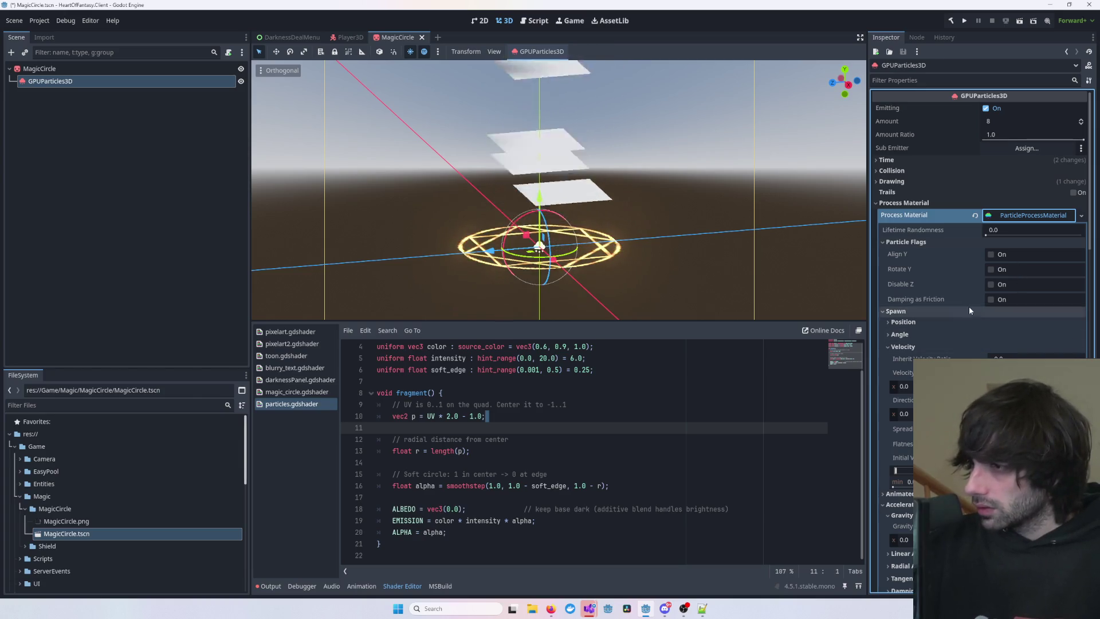
pyautogui.scroll(-4, 970, 307)
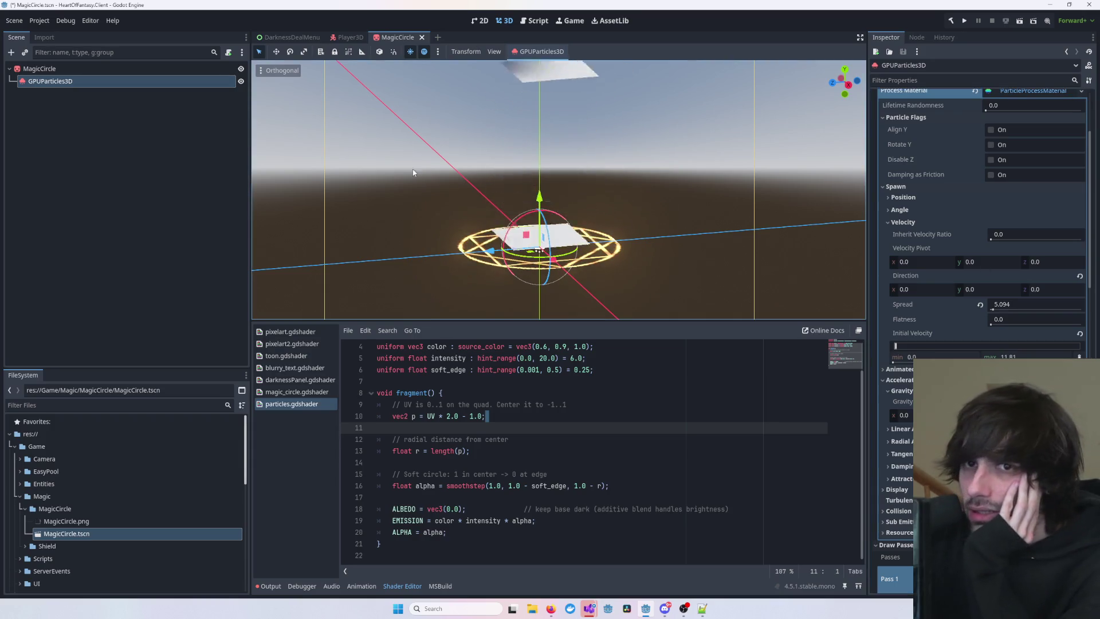
pyautogui.click(40, 68)
pyautogui.click(57, 81)
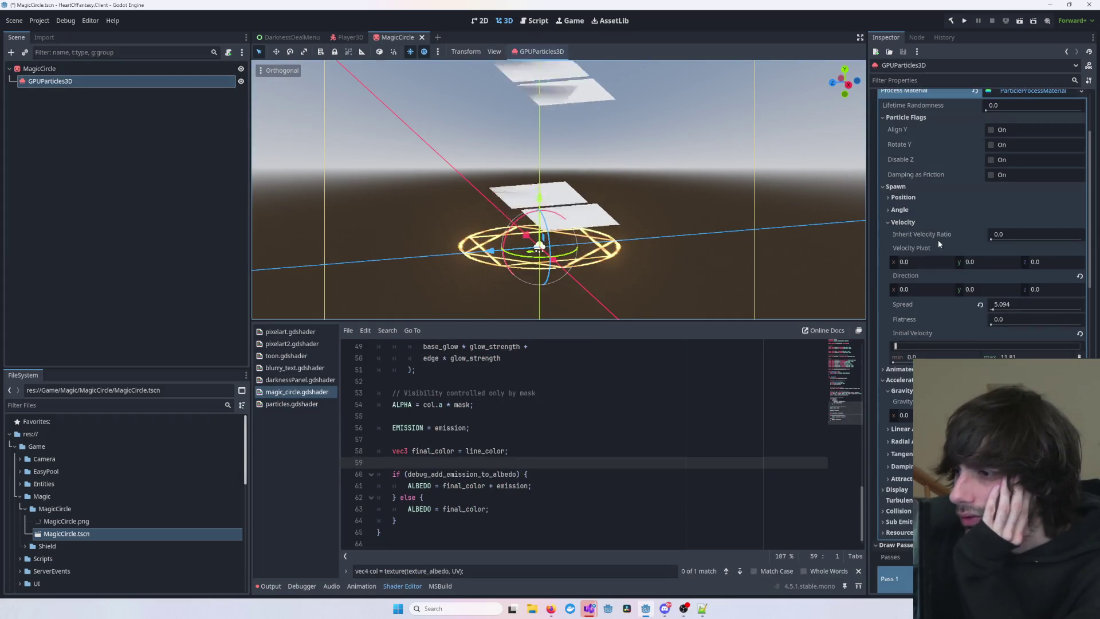
pyautogui.scroll(3, 938, 243)
pyautogui.click(877, 202)
pyautogui.click(877, 213)
pyautogui.click(876, 235)
pyautogui.click(875, 245)
pyautogui.click(875, 257)
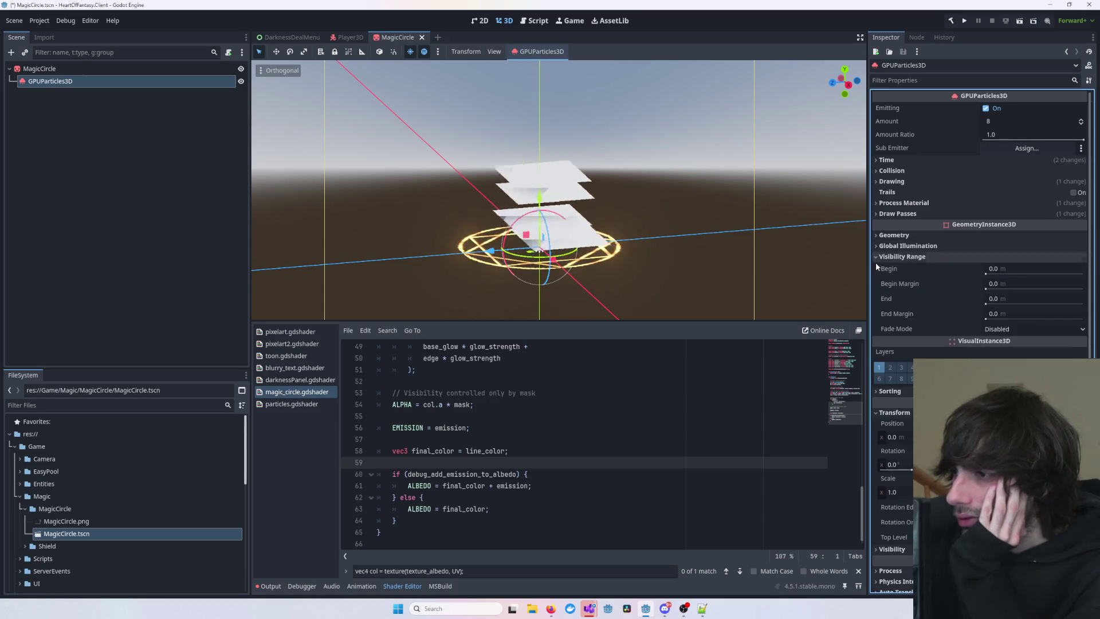
pyautogui.click(877, 256)
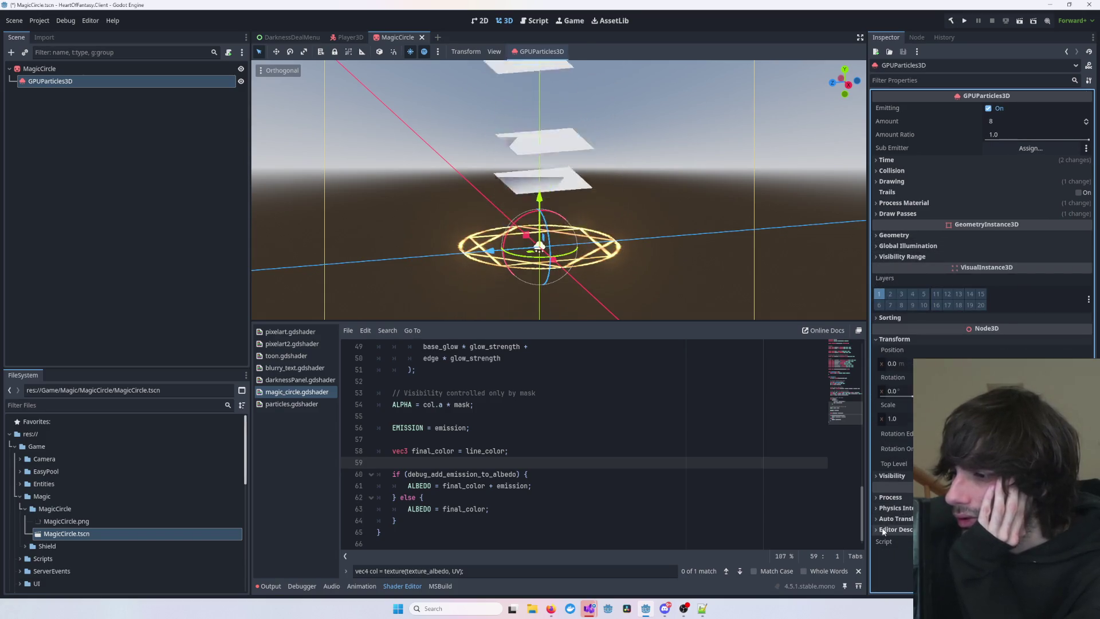
pyautogui.click(876, 476)
pyautogui.click(876, 476)
pyautogui.click(876, 317)
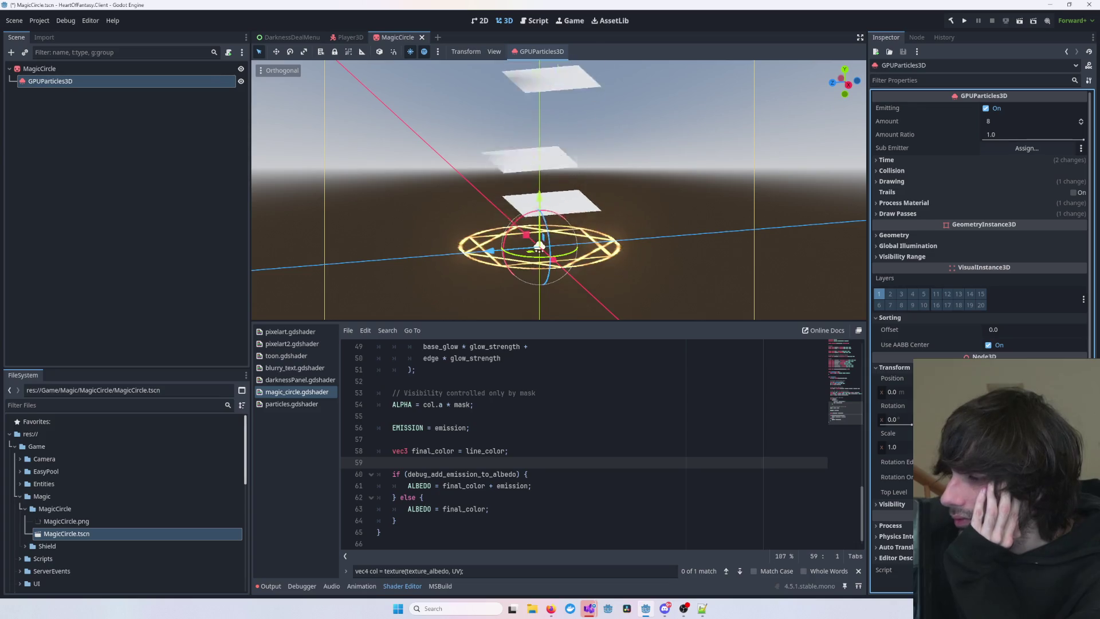
pyautogui.write('-90')
pyautogui.press('Return')
pyautogui.hotkey('ctrl', 'z')
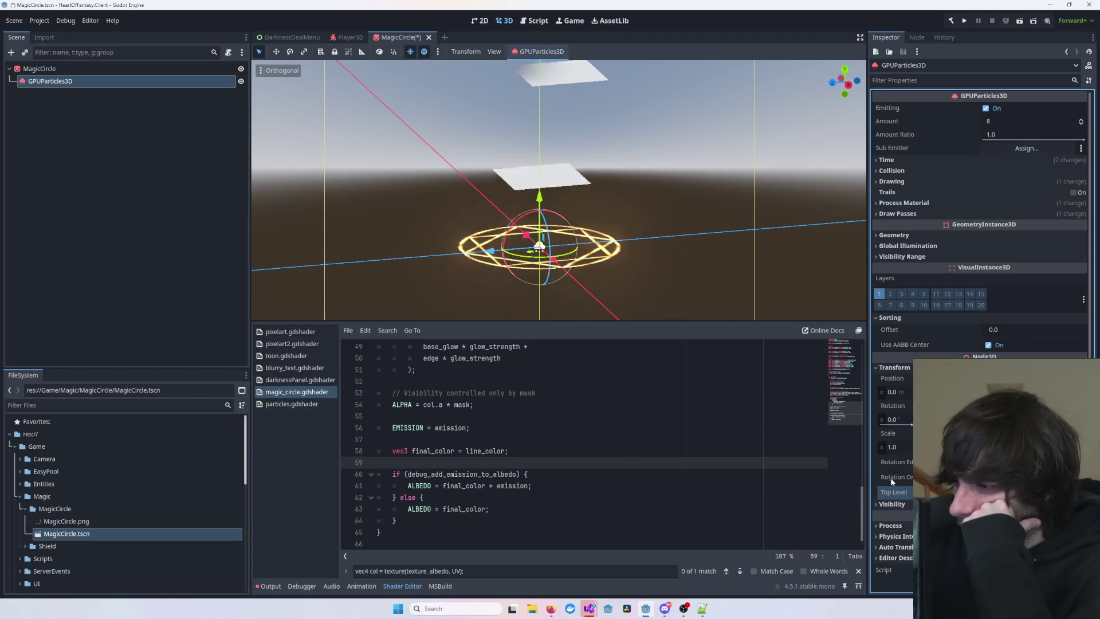
pyautogui.click(892, 504)
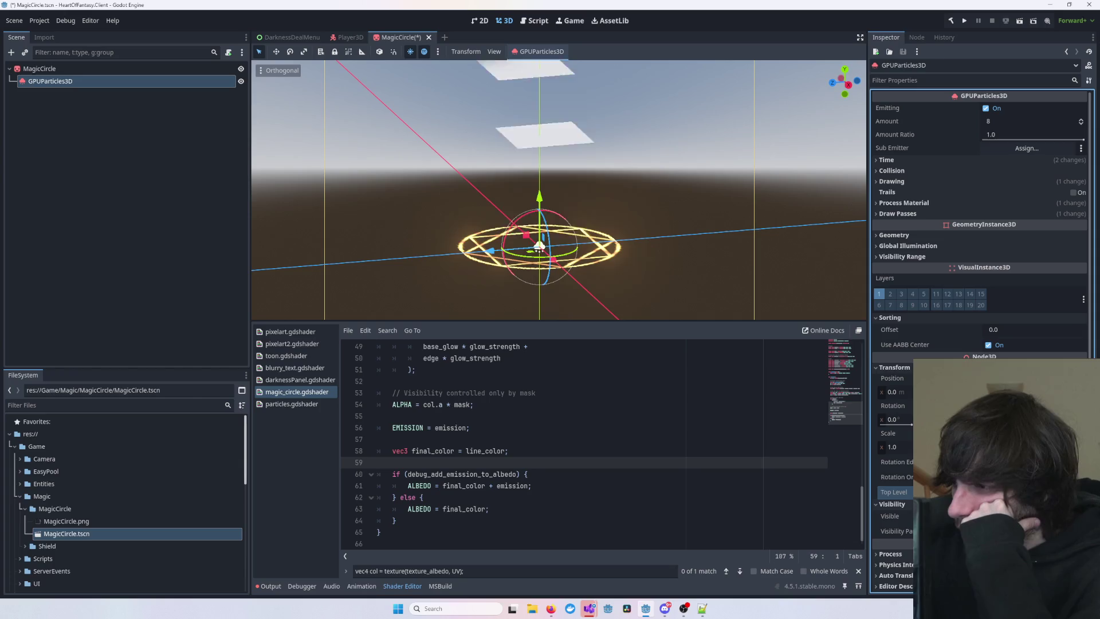
pyautogui.click(893, 367)
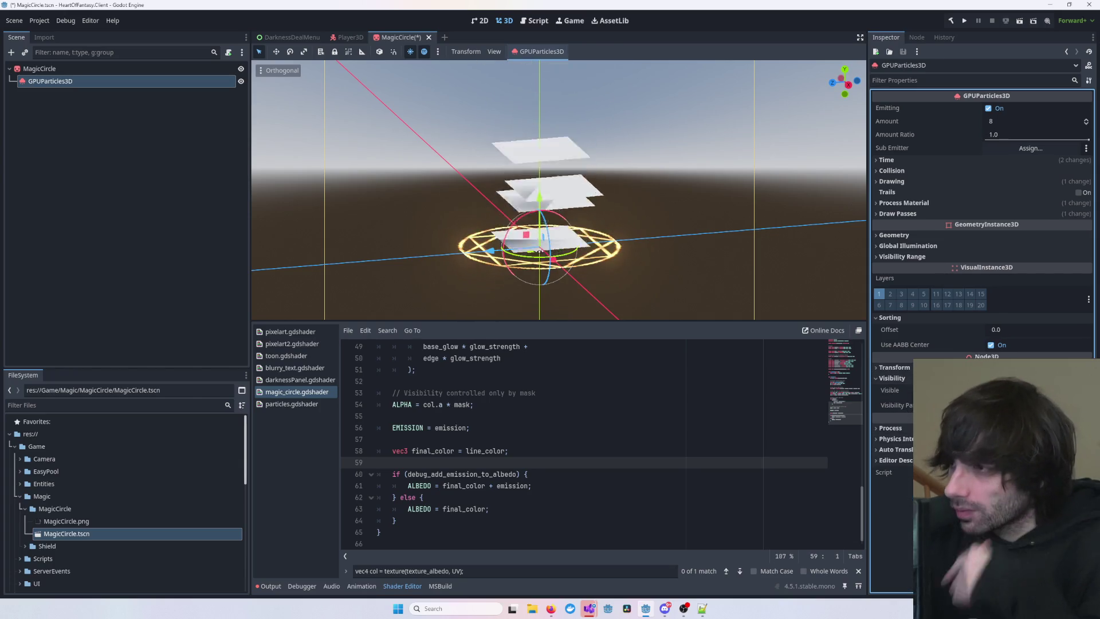
pyautogui.press('super+shift+s')
pyautogui.moveTo(865, 30)
pyautogui.mouseDown()
pyautogui.moveTo(1096, 516)
pyautogui.moveTo(1096, 428)
pyautogui.moveTo(1072, 518)
pyautogui.moveTo(1092, 514)
pyautogui.mouseUp()
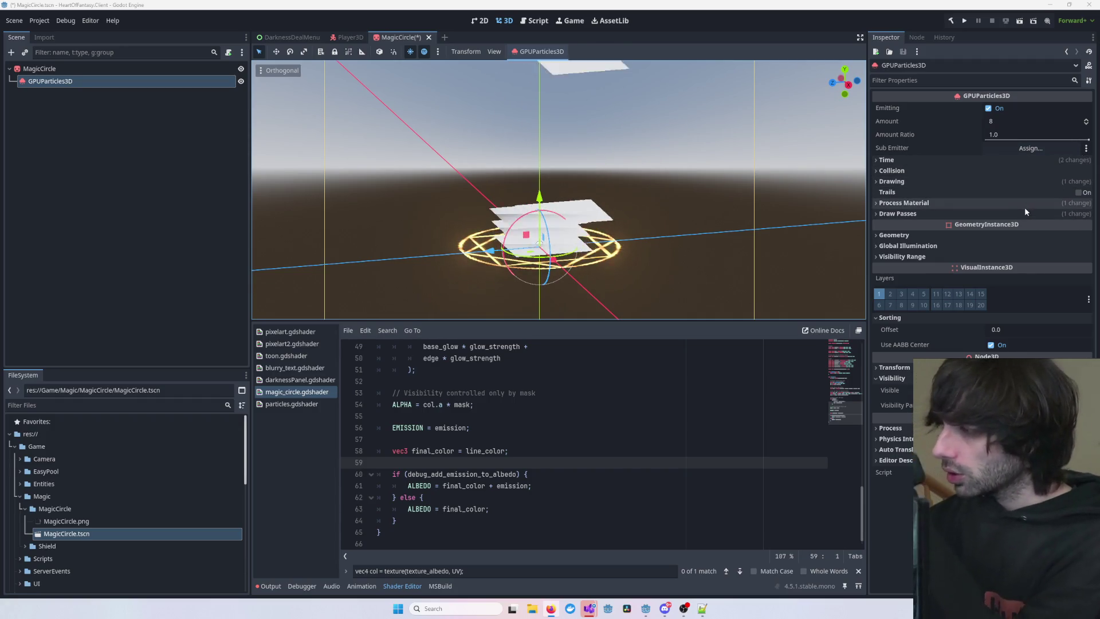
# - Expand Draw Passes on GPUParticles3D to reveal Pass 1's quad mesh and its Material
pyautogui.click(903, 214)
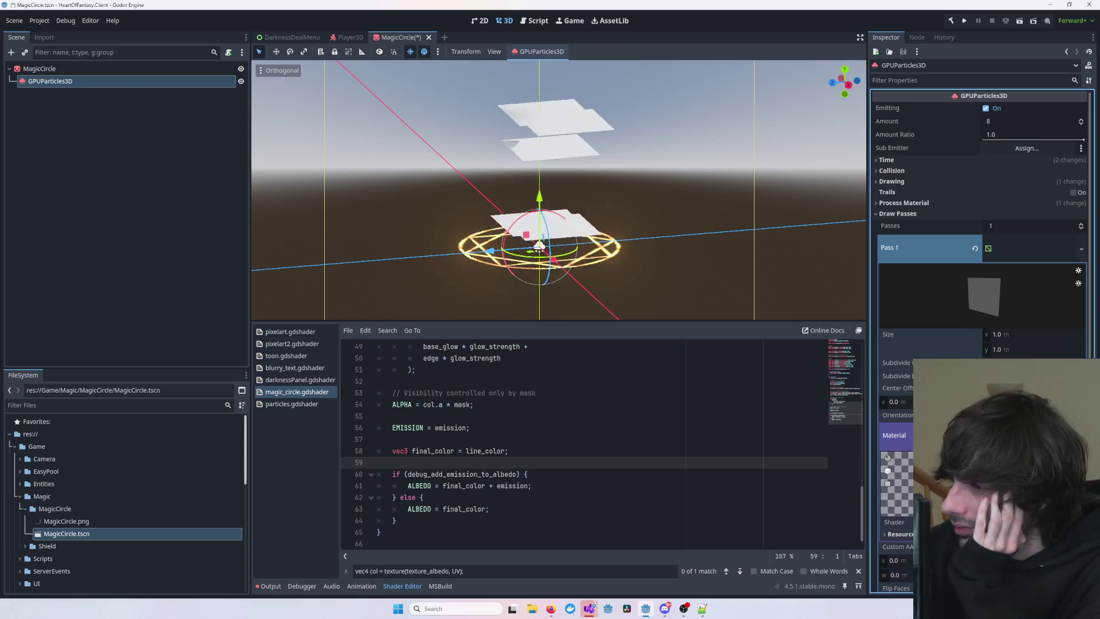
pyautogui.scroll(-2, 982, 257)
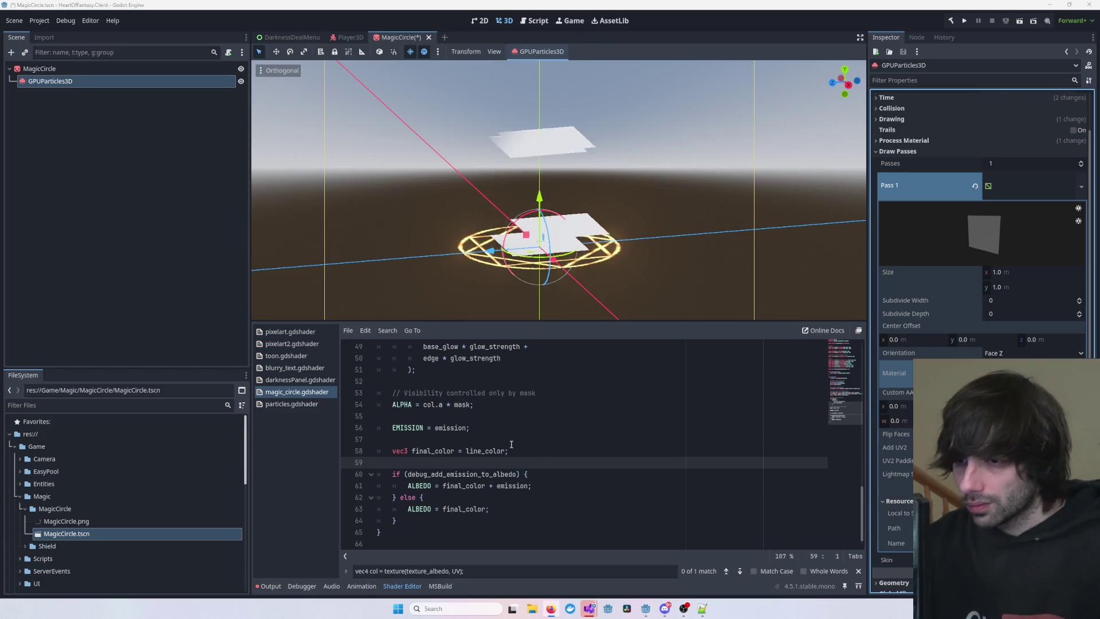
pyautogui.scroll(12, 507, 435)
pyautogui.scroll(4, 506, 436)
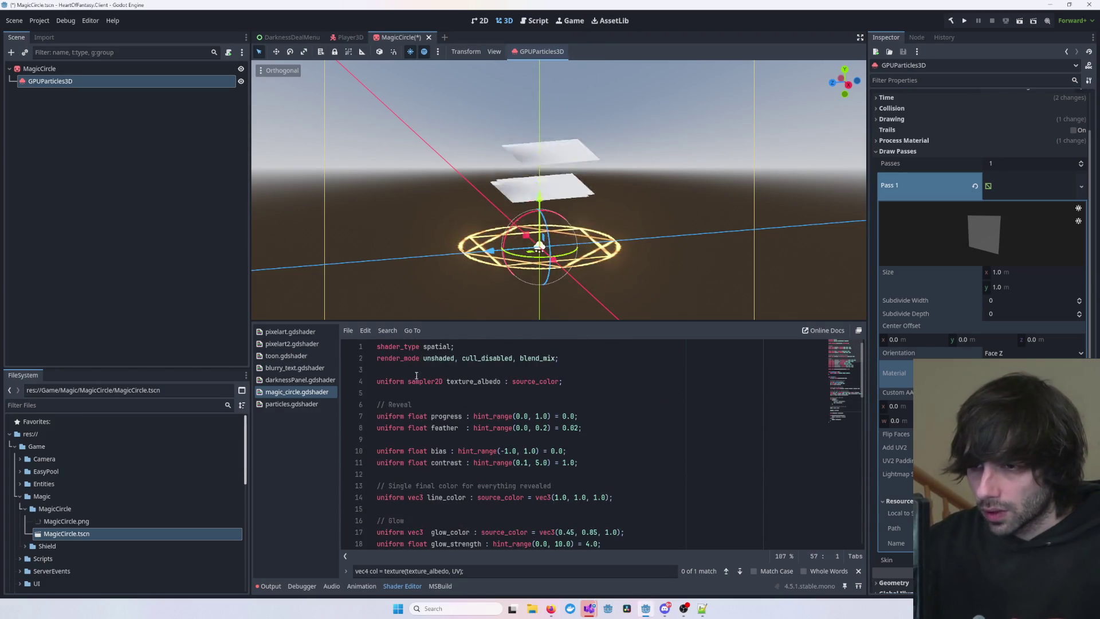
# - Add a 'render_mode billboard;' line below shader_type and save the shader
pyautogui.click(495, 347)
pyautogui.press('Return')
pyautogui.write('render_mode billboard;')
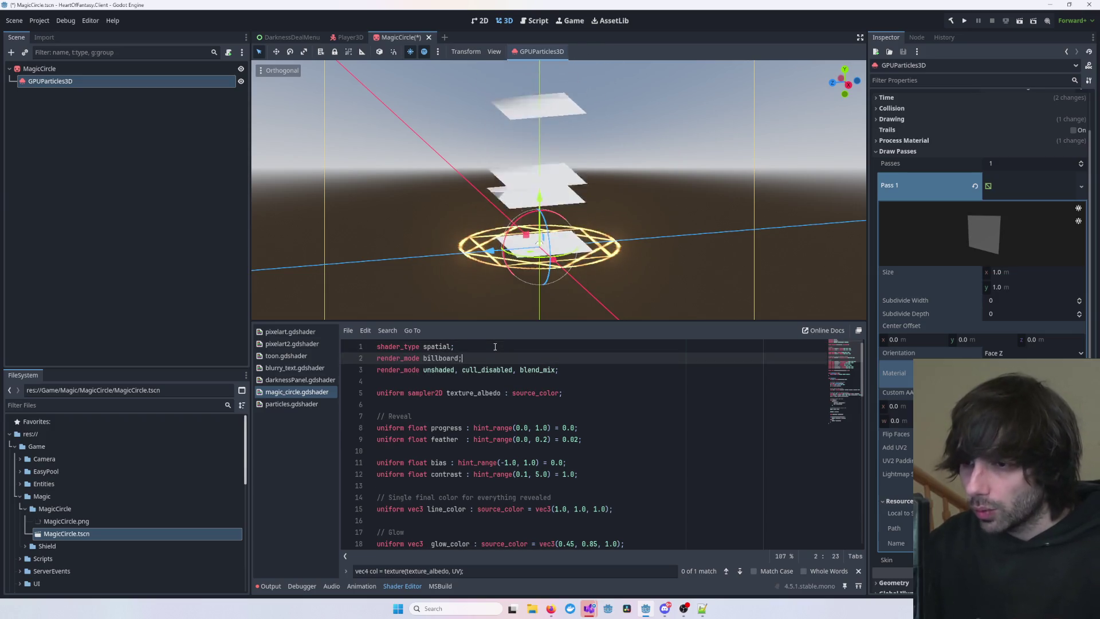
pyautogui.hotkey('ctrl', 's')
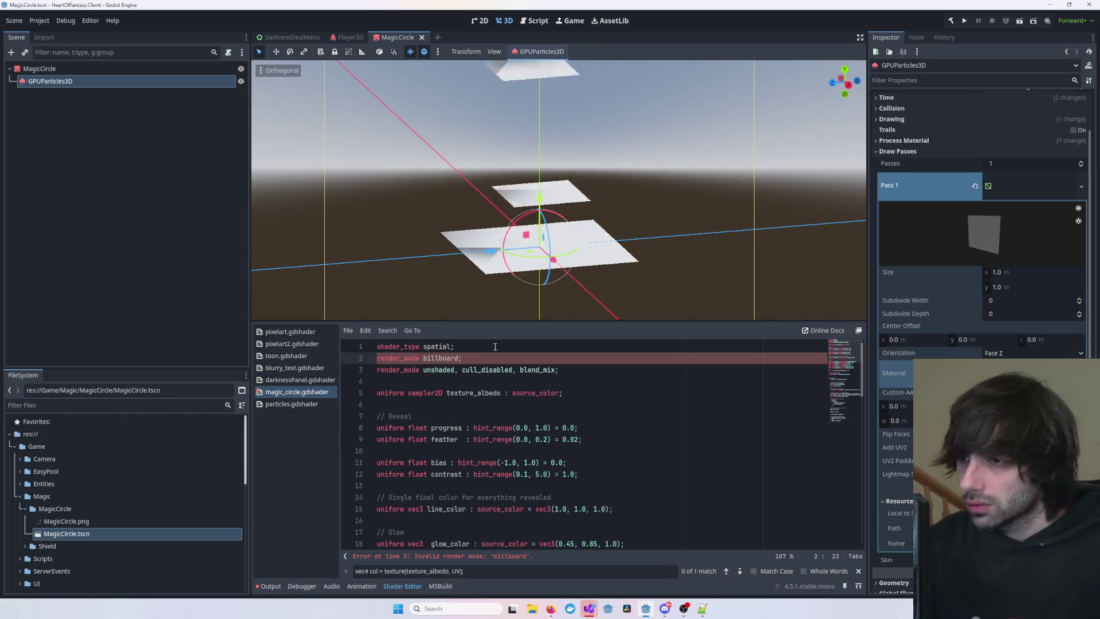
pyautogui.scroll(-5, 604, 235)
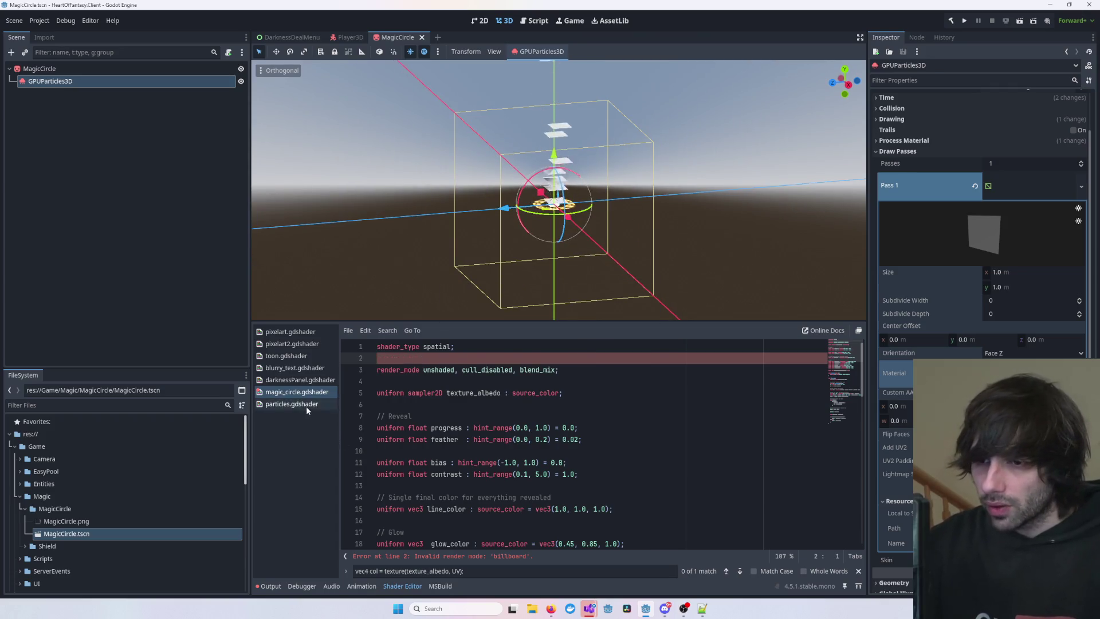
# - Move billboard into the existing render_mode line and delete the leftover render_mode line
pyautogui.click(292, 403)
pyautogui.click(441, 370)
pyautogui.write('render_mode billboard;')
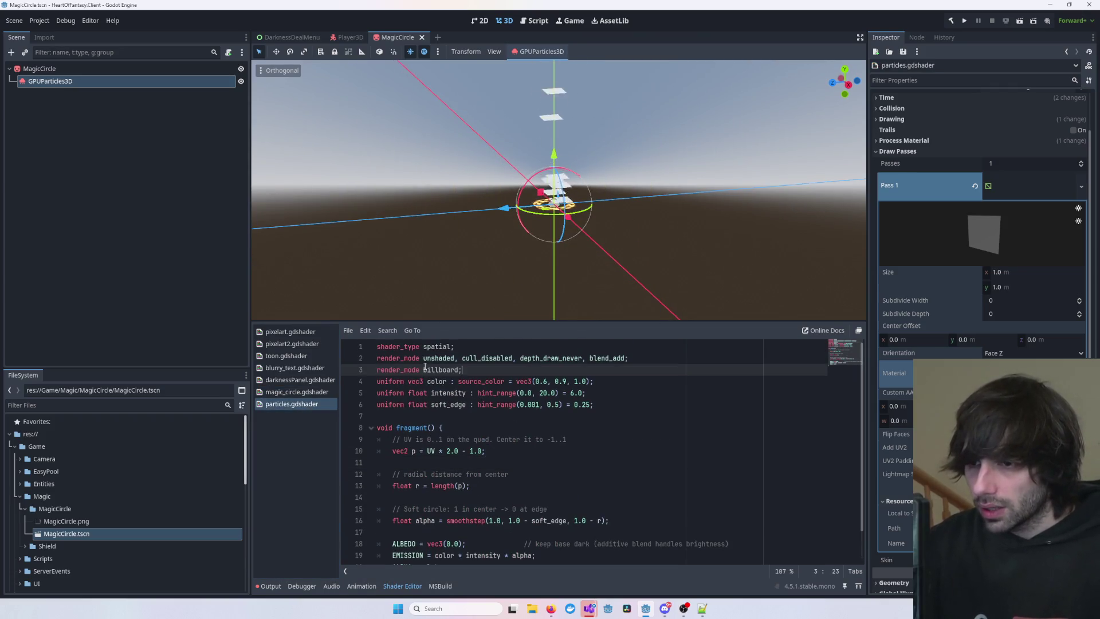
pyautogui.doubleClick(441, 369)
pyautogui.press('BackSpace')
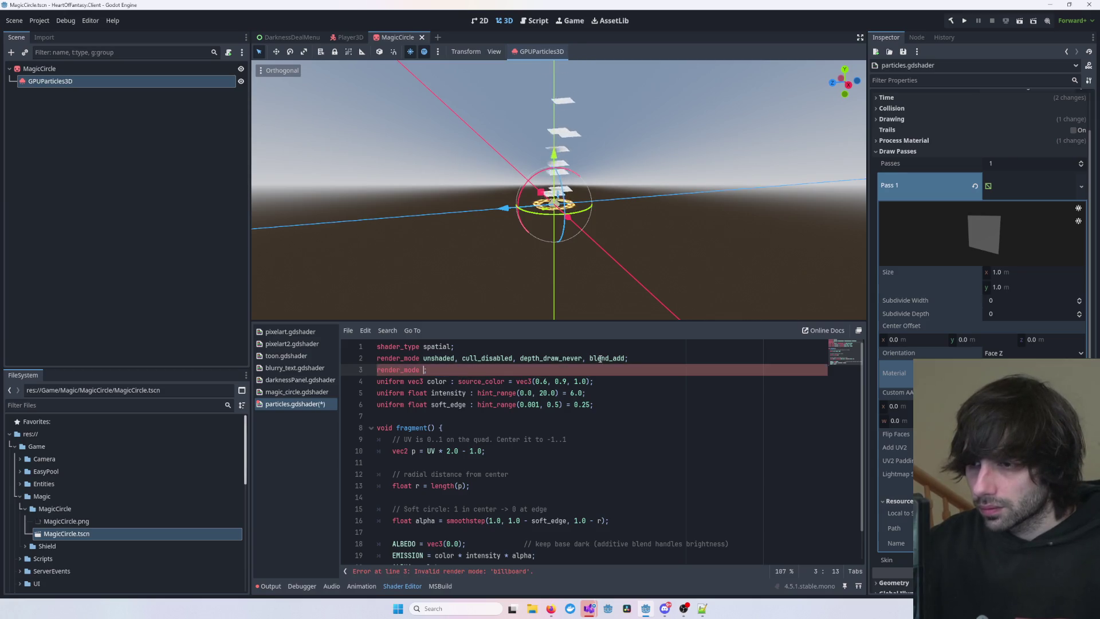
pyautogui.click(686, 359)
pyautogui.press('Left')
pyautogui.write(', billboard')
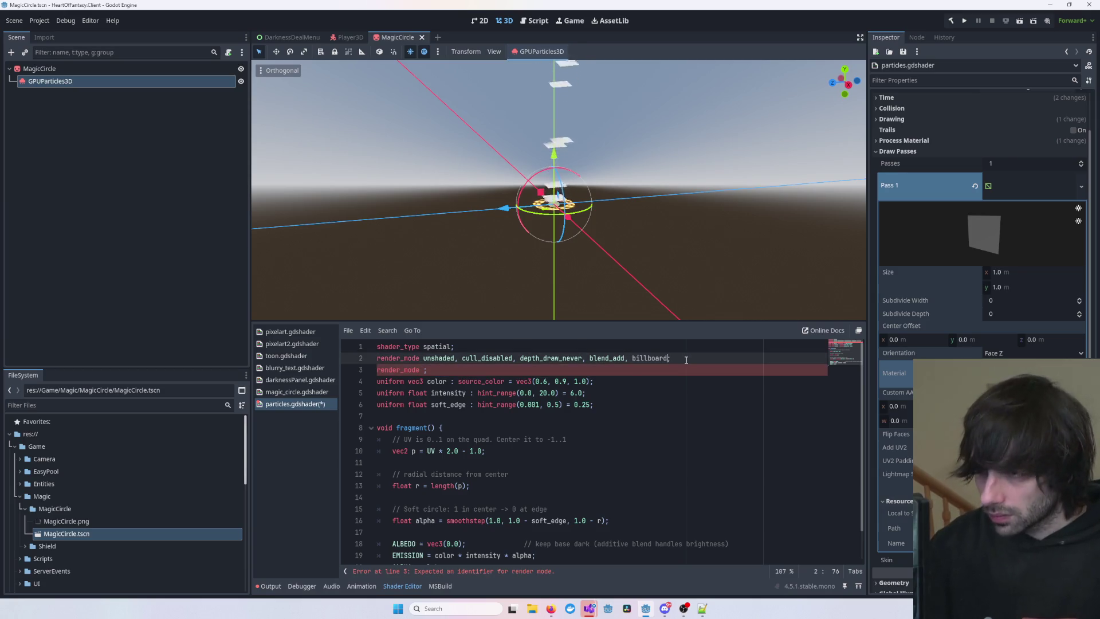
pyautogui.press('Down')
pyautogui.hotkey('shift', 'Home')
pyautogui.press('BackSpace')
pyautogui.press('BackSpace')
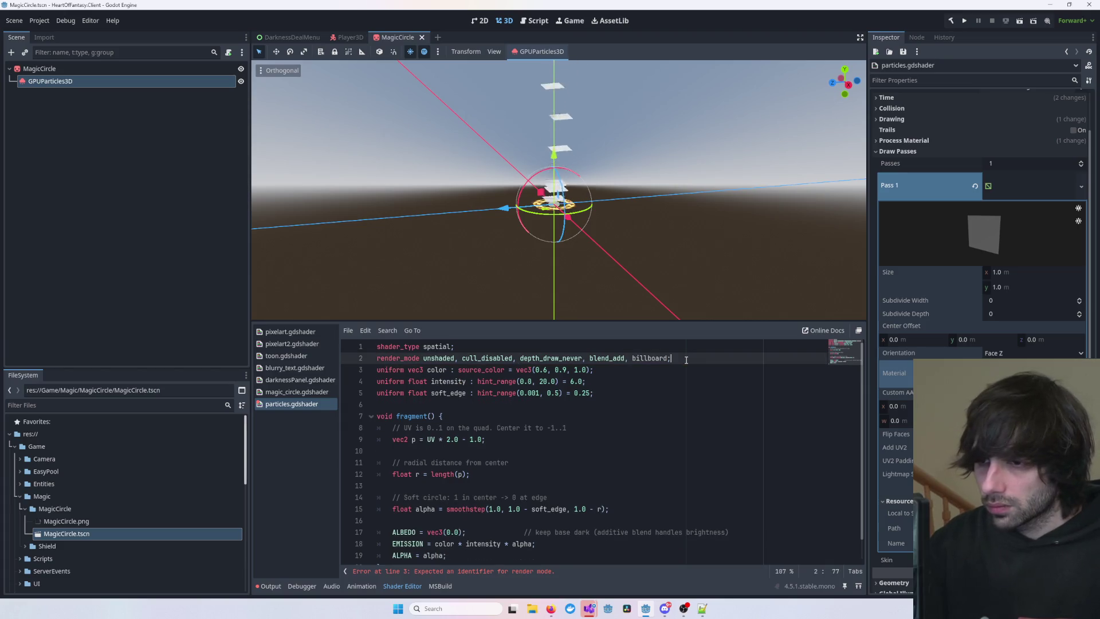
pyautogui.scroll(4, 633, 270)
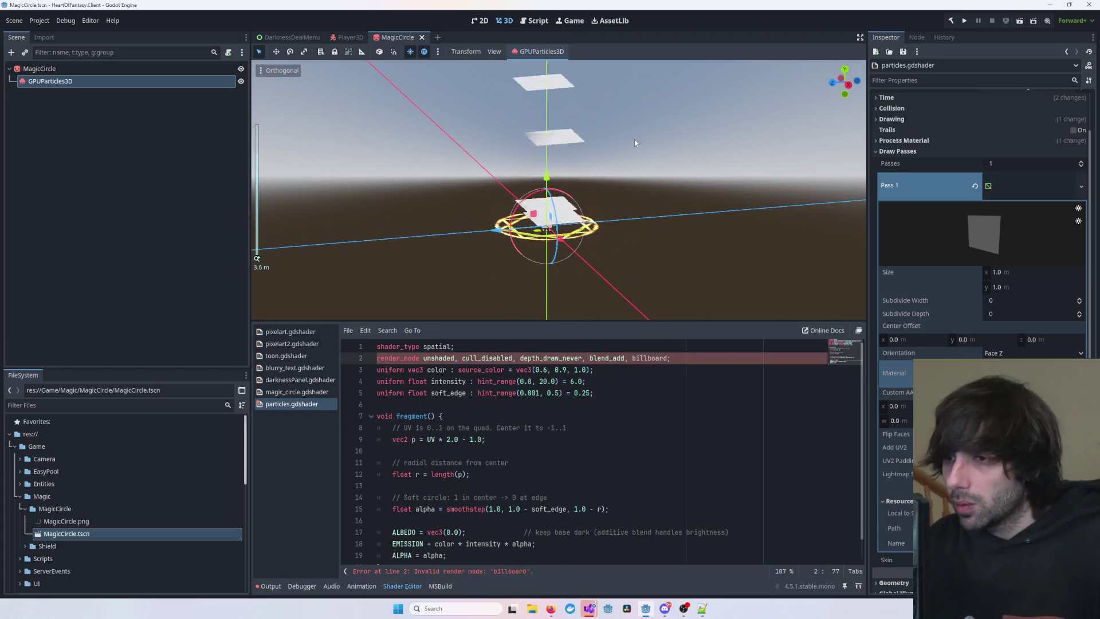
pyautogui.moveTo(686, 284)
pyautogui.mouseDown()
pyautogui.moveTo(676, 297)
pyautogui.moveTo(647, 105)
pyautogui.moveTo(639, 263)
pyautogui.mouseUp()
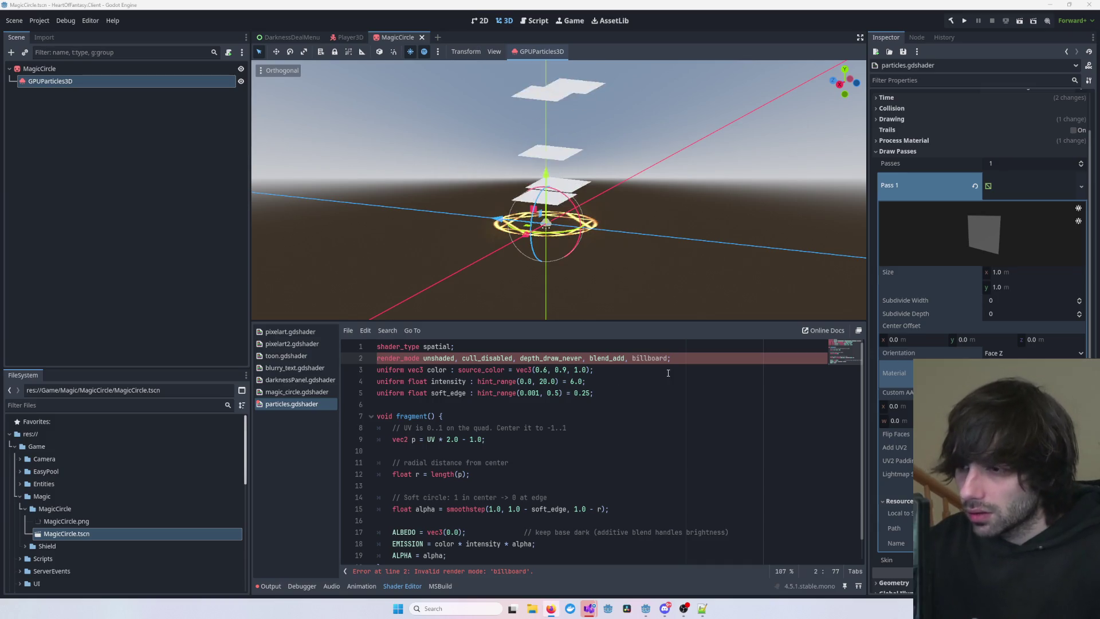
# - Follow the error to line 2 and put the color uniform back on its own line after blend_add;
pyautogui.click(721, 368)
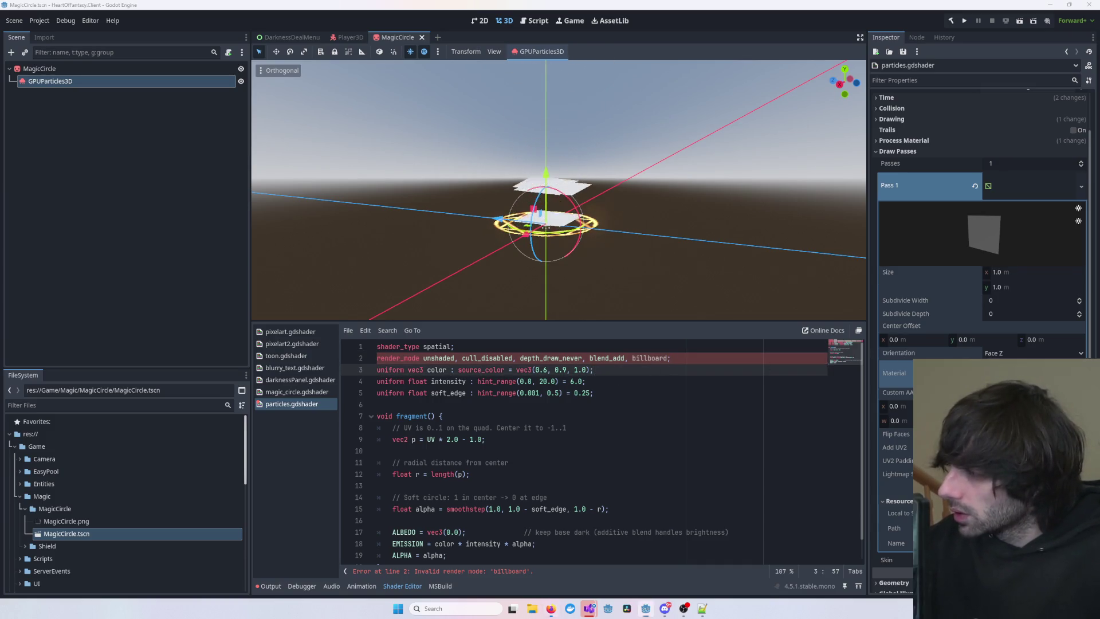
pyautogui.hotkey('ctrl', 'z')
pyautogui.hotkey('ctrl', 'z')
pyautogui.hotkey('ctrl', 'z')
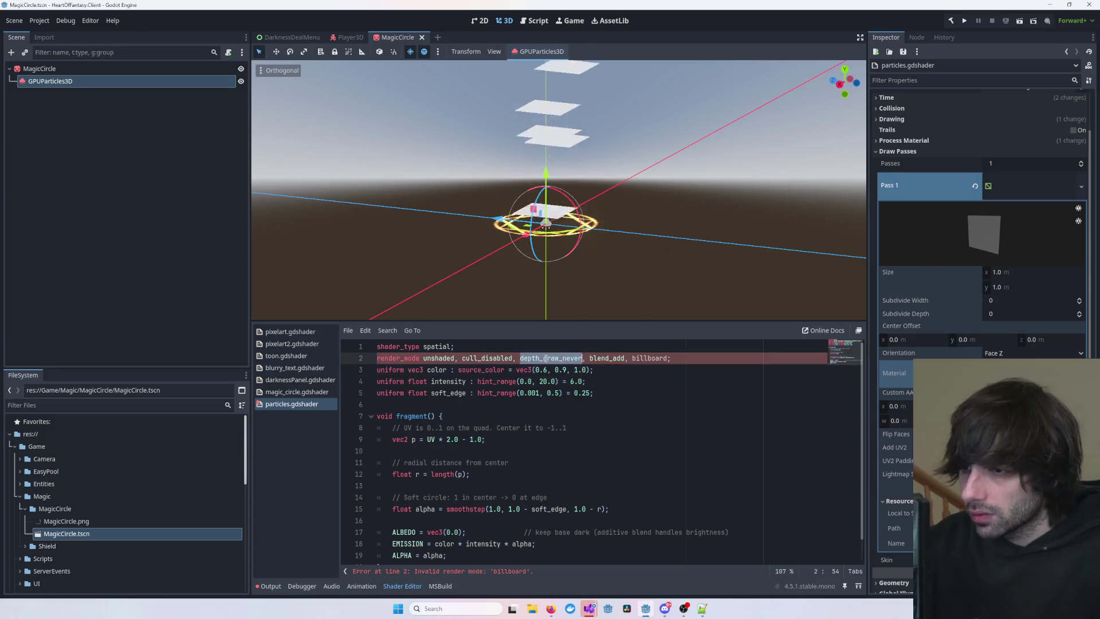
pyautogui.click(556, 404)
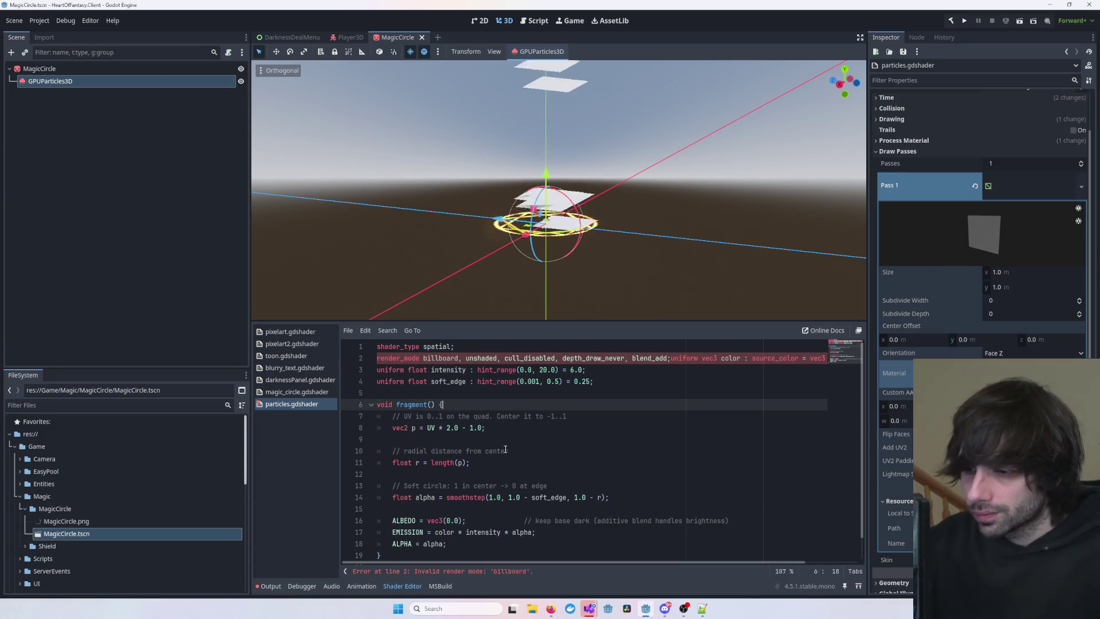
pyautogui.click(487, 572)
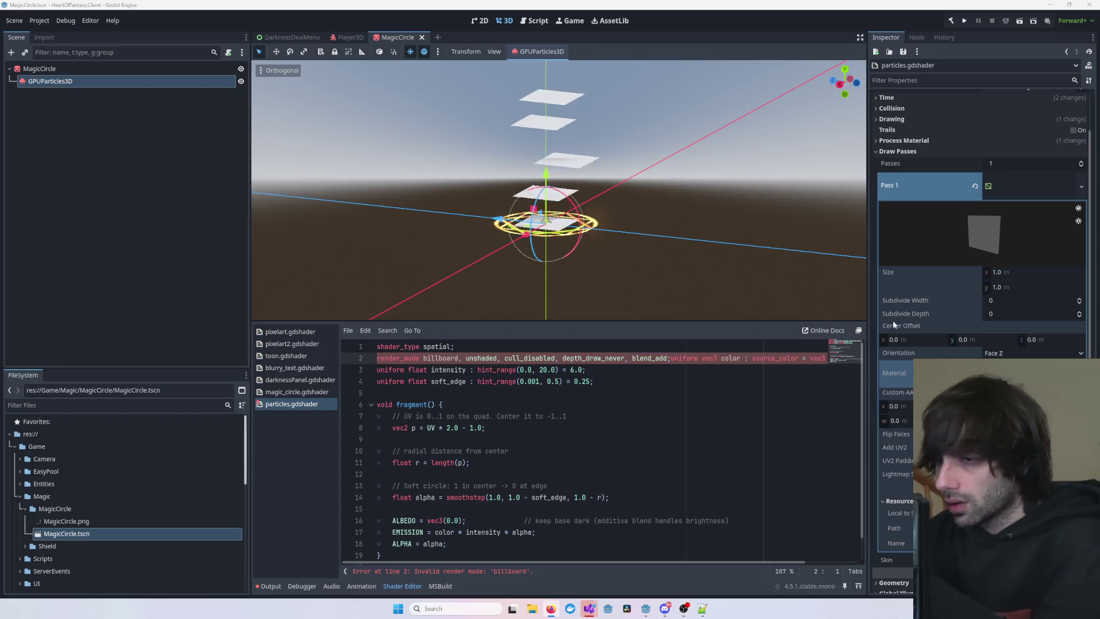
pyautogui.click(670, 358)
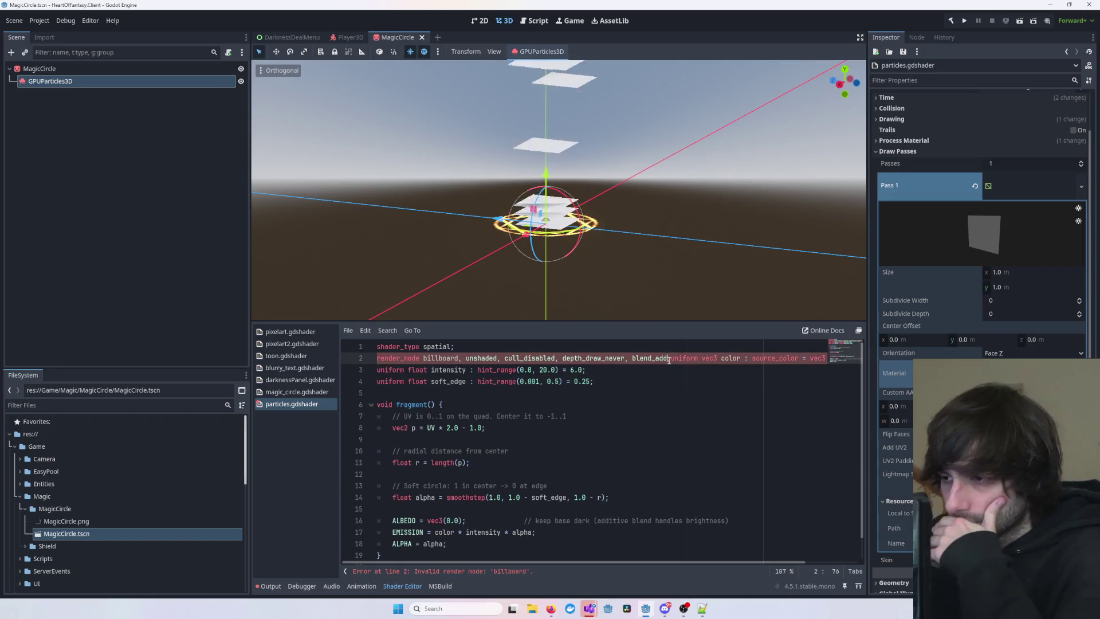
pyautogui.write(';')
pyautogui.press('Return')
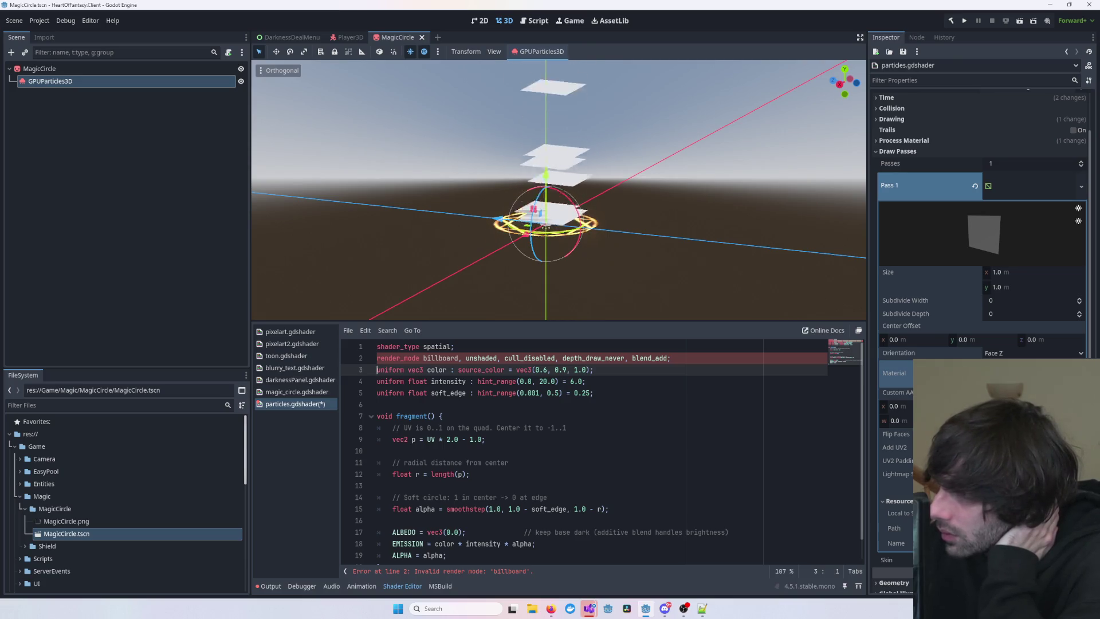
# - Give Pass 1 a StandardMaterial3D with Billboard mode enabled, and inspect its Shading section
pyautogui.click(897, 373)
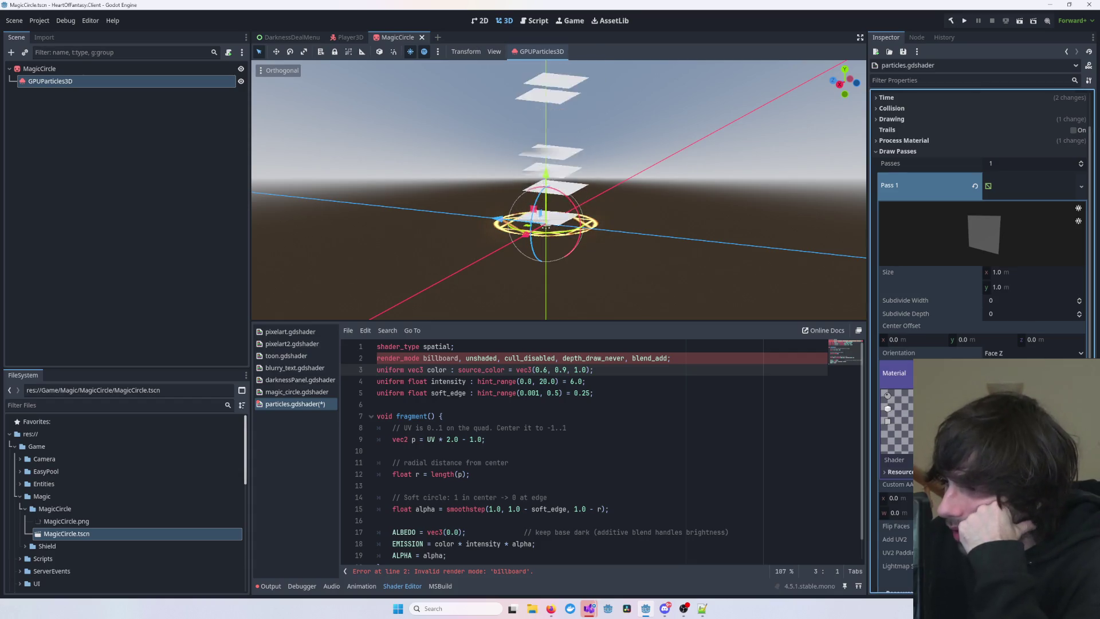
pyautogui.hotkey('ctrl', 'z')
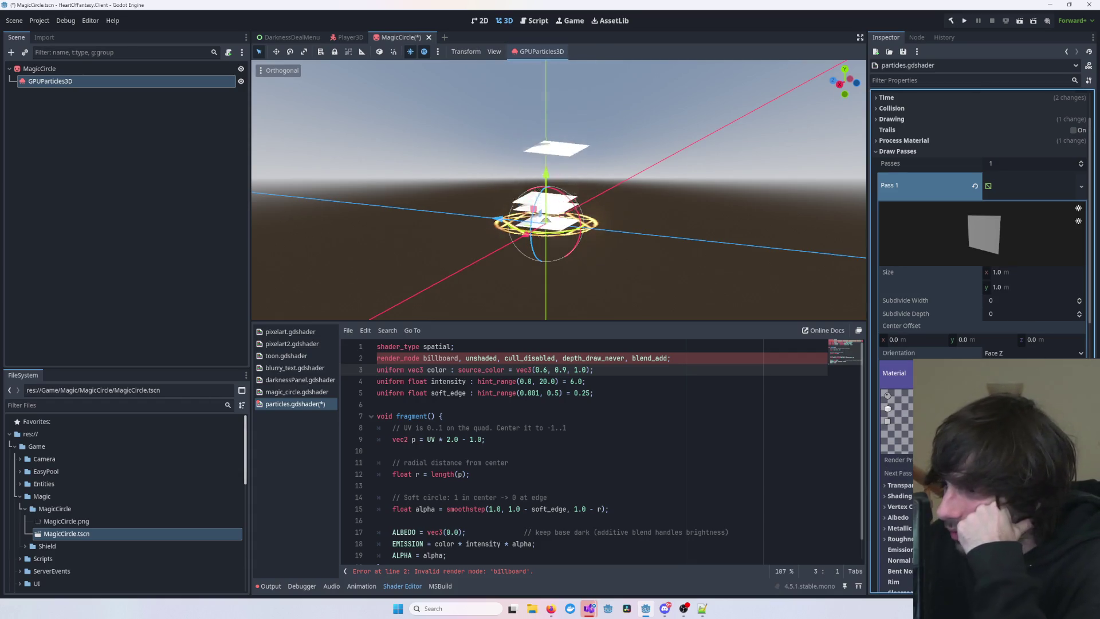
pyautogui.scroll(-5, 904, 405)
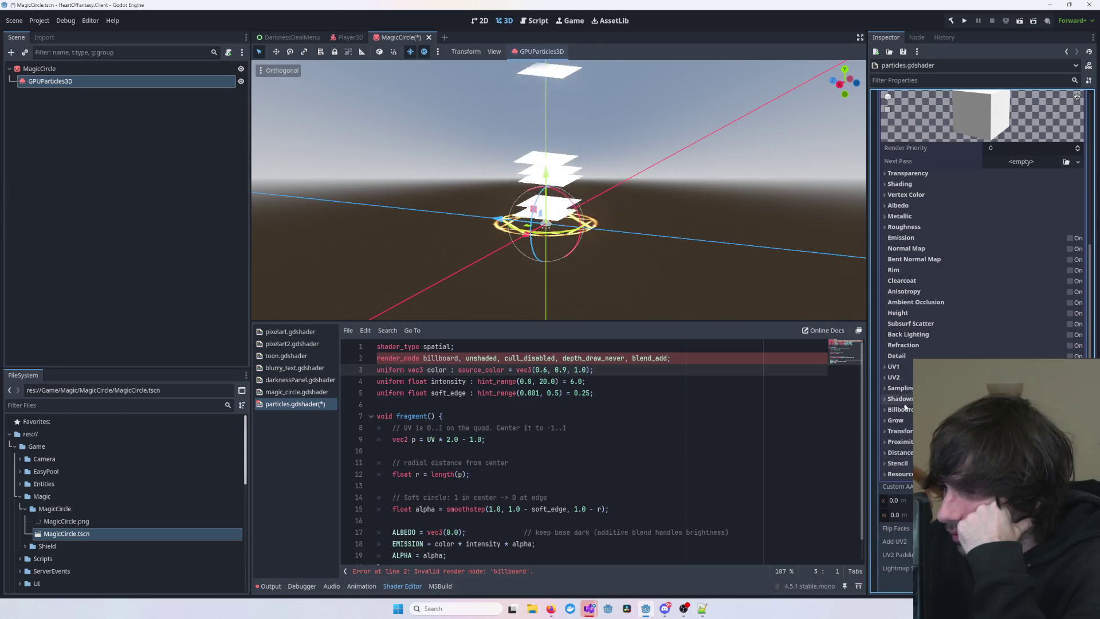
pyautogui.click(900, 408)
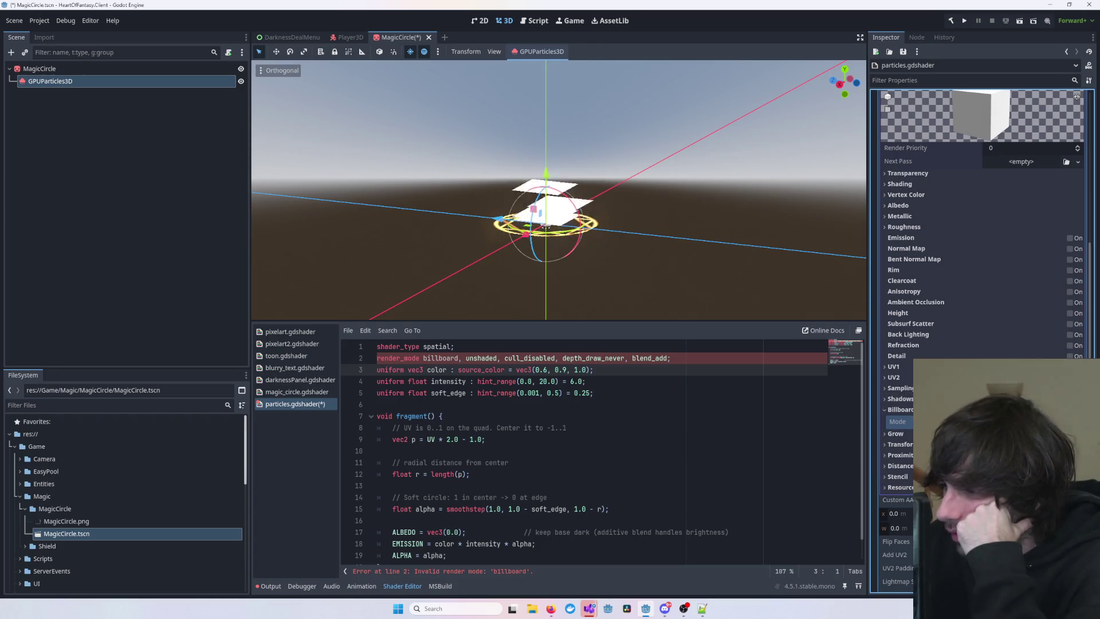
pyautogui.click(1002, 435)
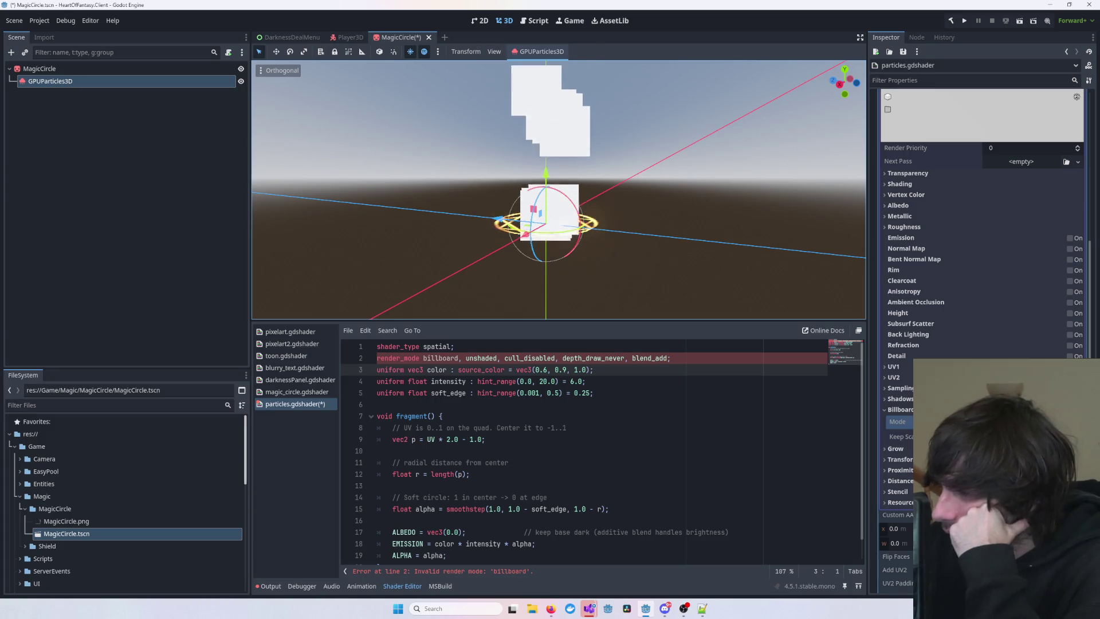
pyautogui.scroll(2, 919, 281)
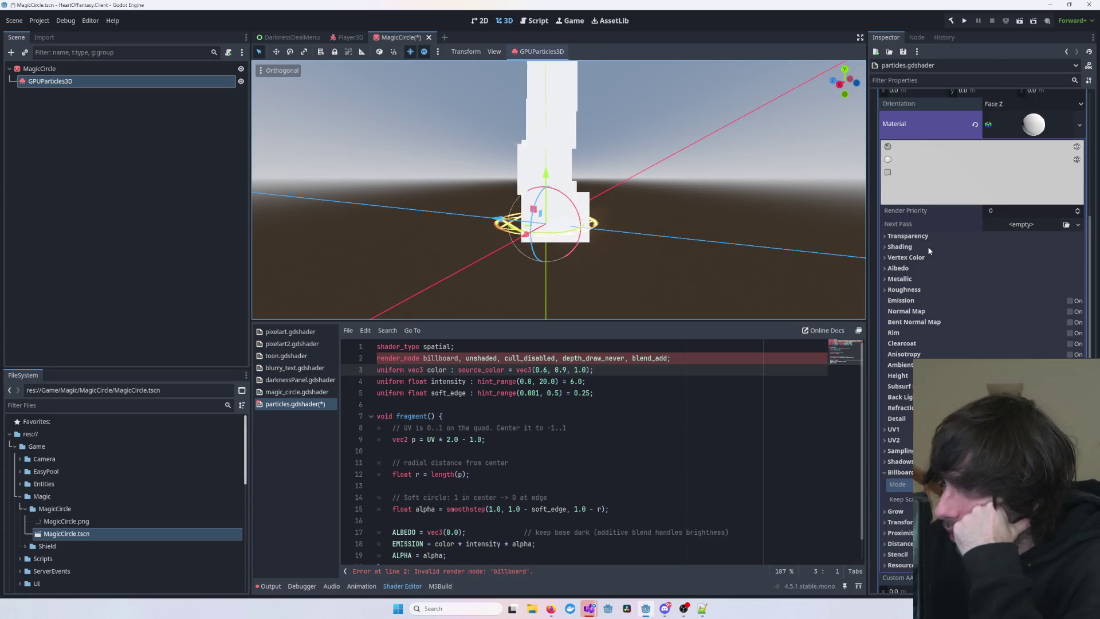
pyautogui.click(967, 247)
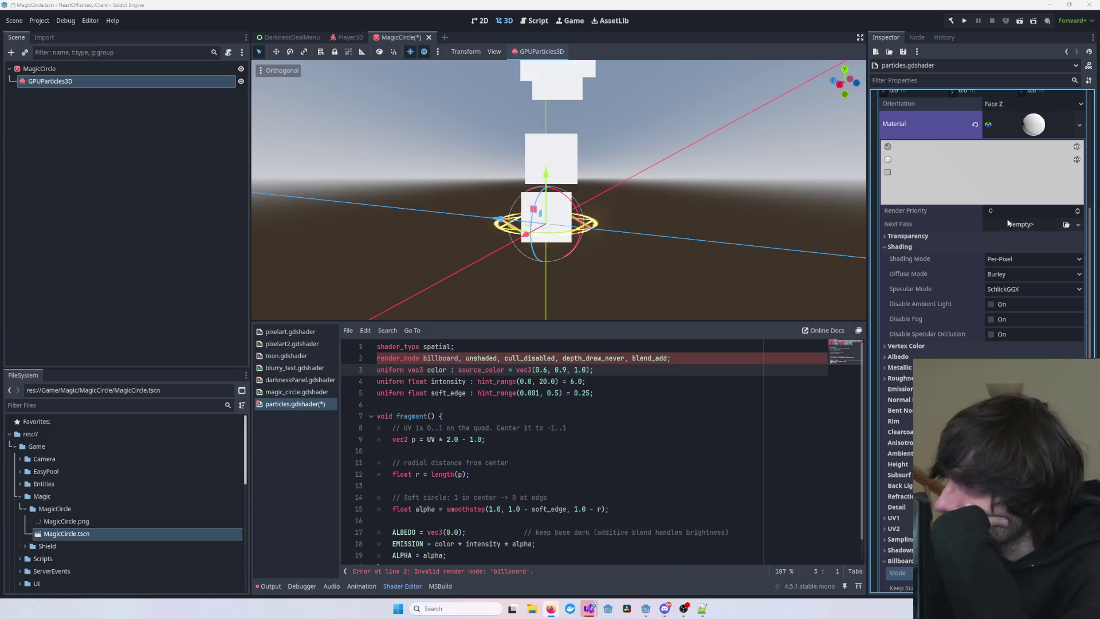
pyautogui.click(1021, 133)
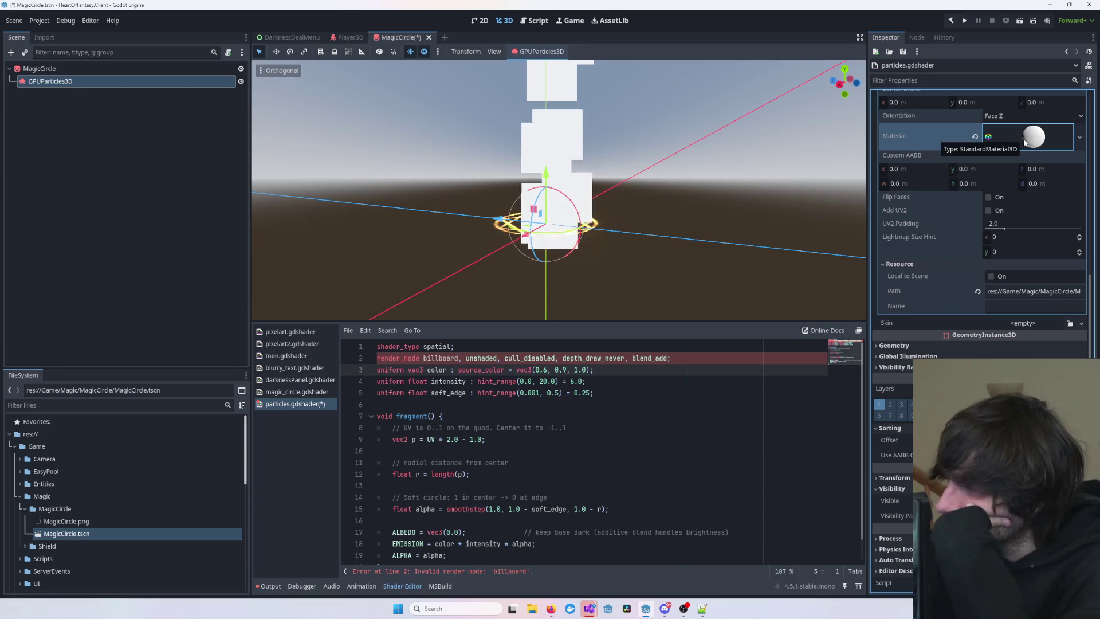
pyautogui.click(1024, 141)
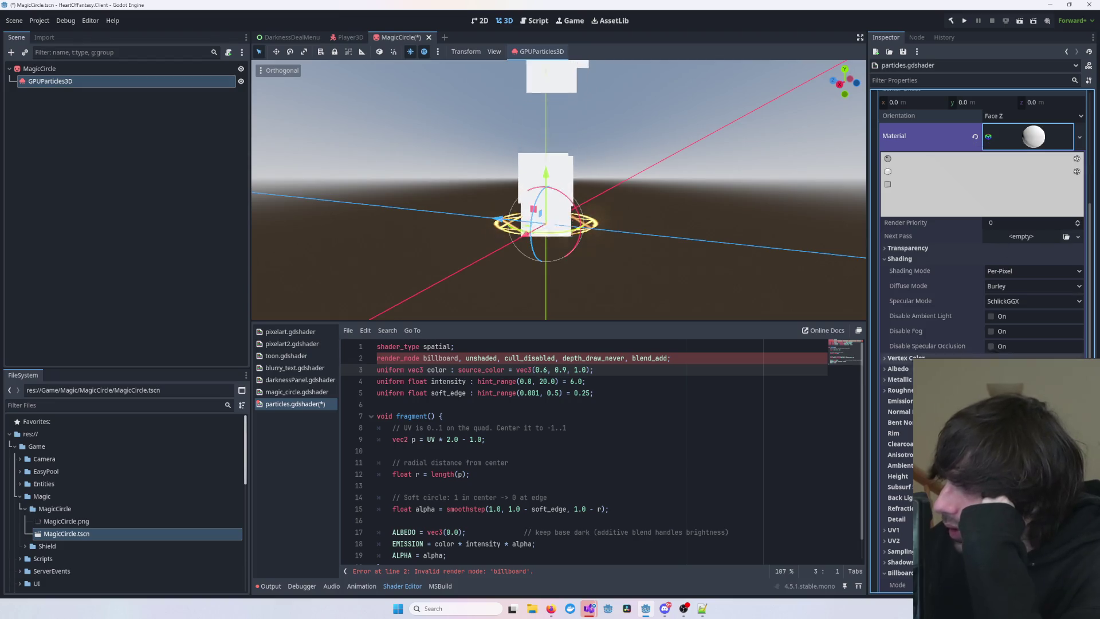
pyautogui.click(945, 252)
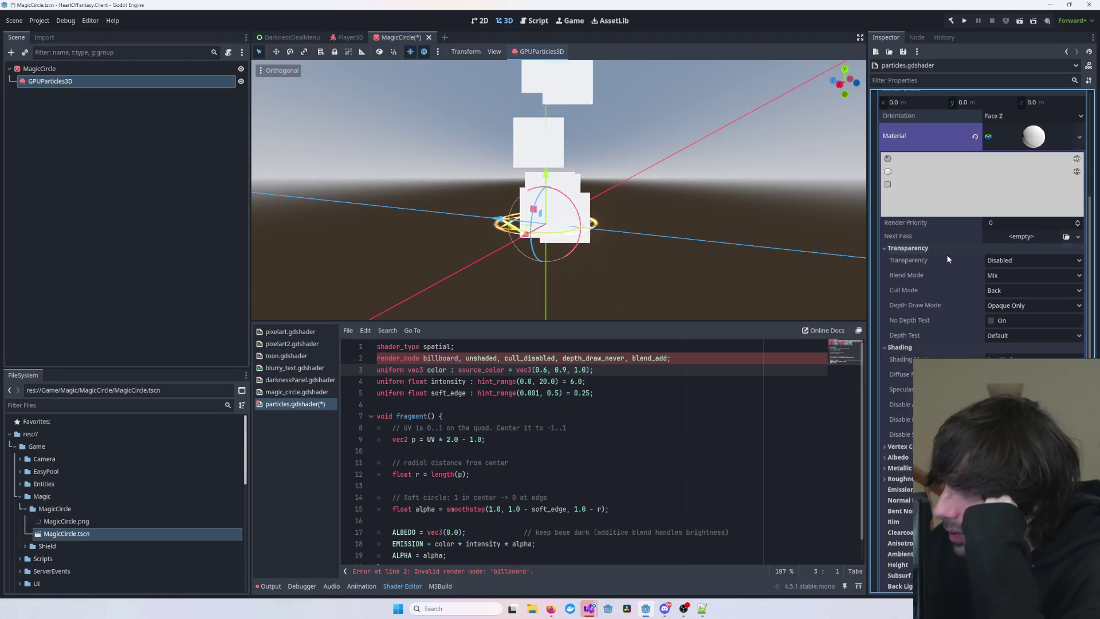
pyautogui.click(1012, 259)
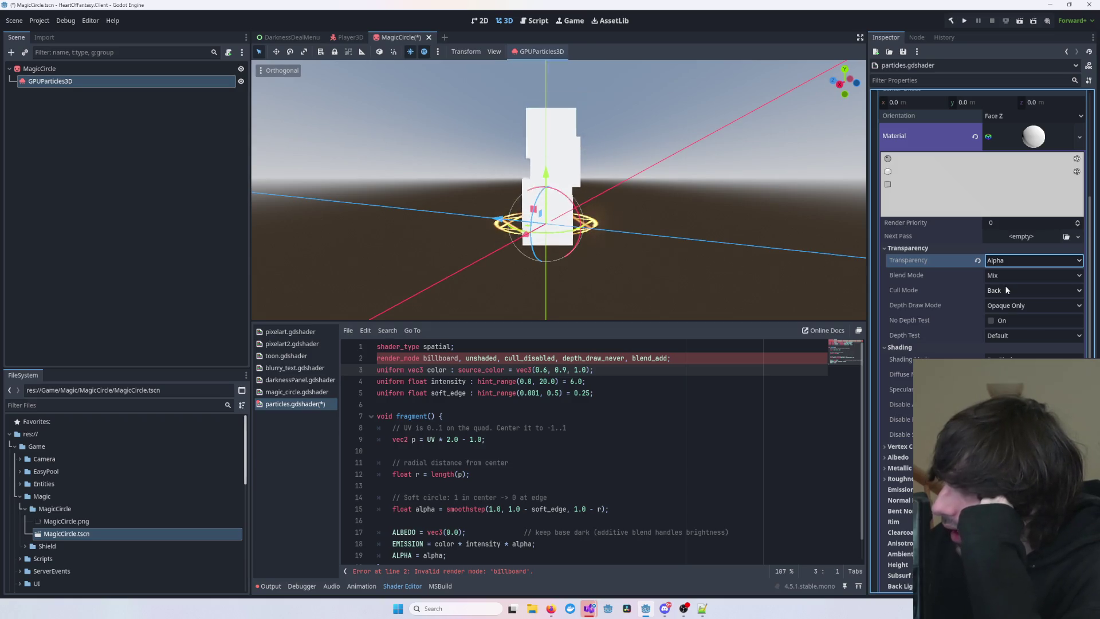
pyautogui.click(1005, 276)
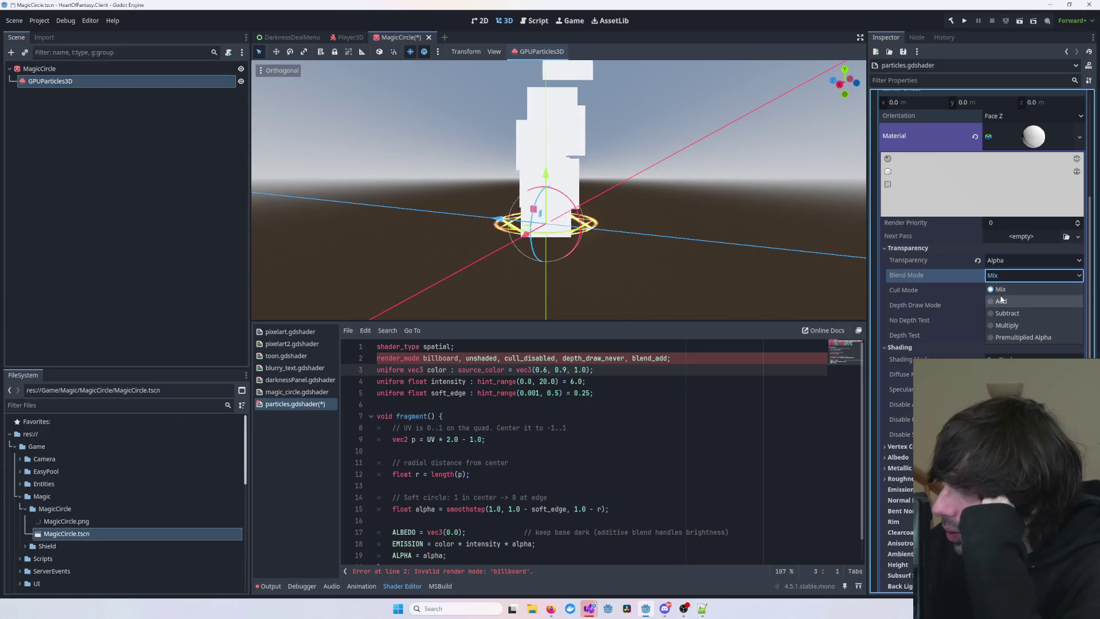
pyautogui.click(1001, 298)
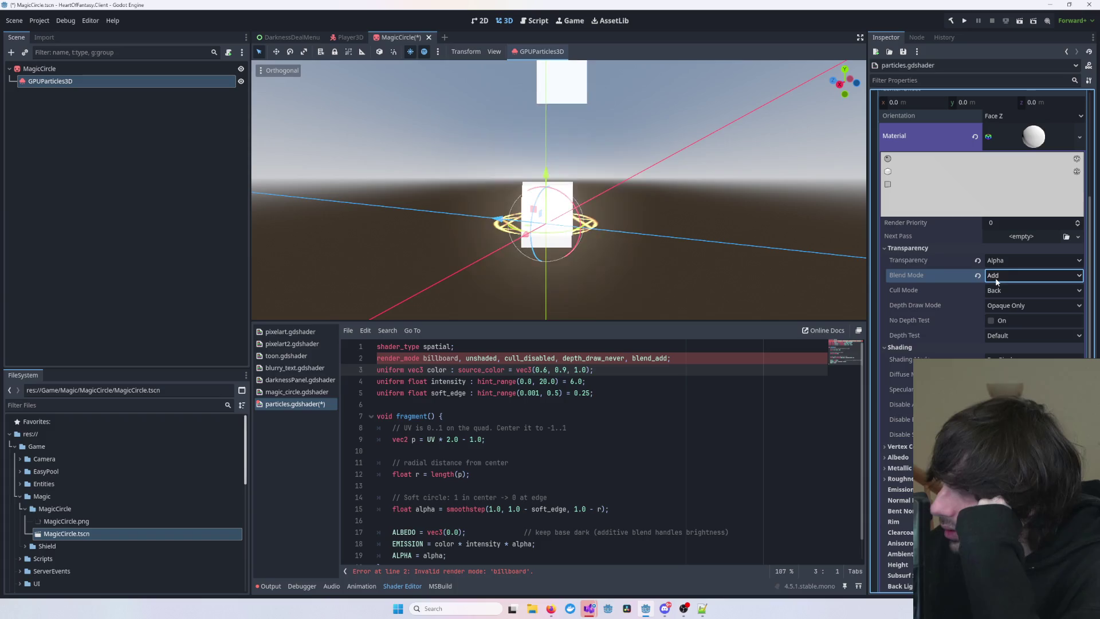
pyautogui.moveTo(949, 273)
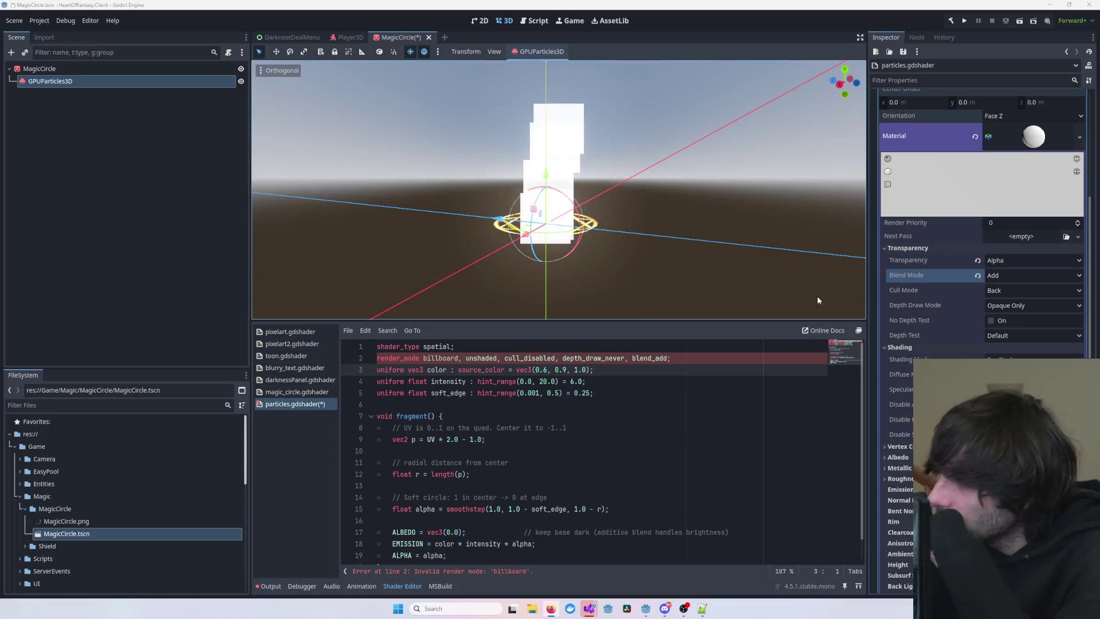
pyautogui.click(676, 396)
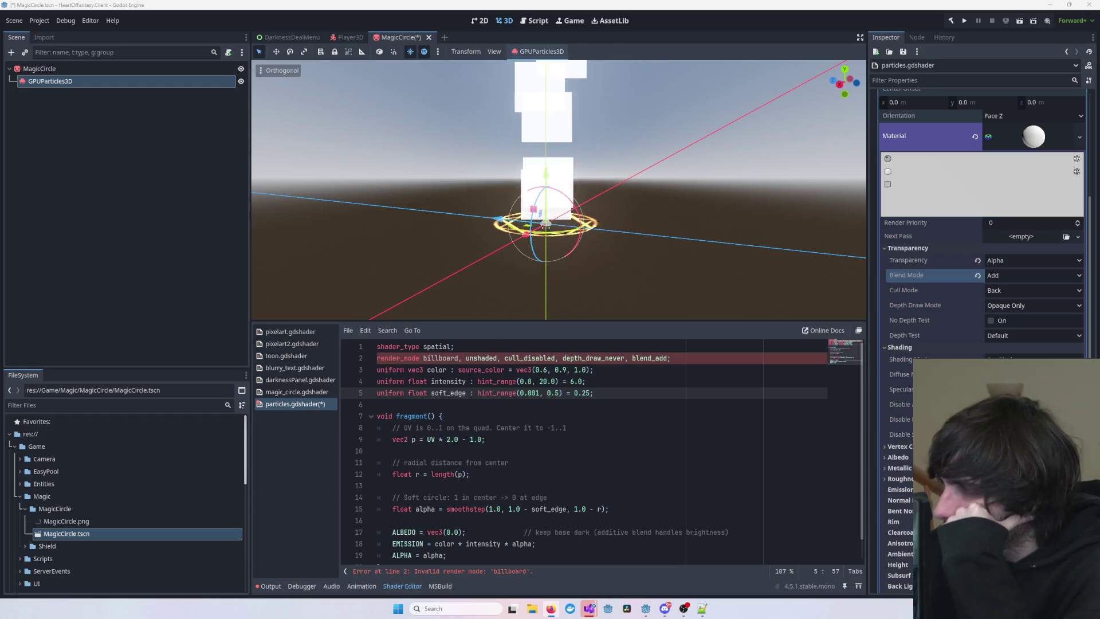
pyautogui.rightClick(1033, 136)
# - Replace the quad's material with a new ShaderMaterial and test toggling Flip Faces on and off
pyautogui.click(1058, 153)
pyautogui.rightClick(1049, 142)
pyautogui.click(1054, 185)
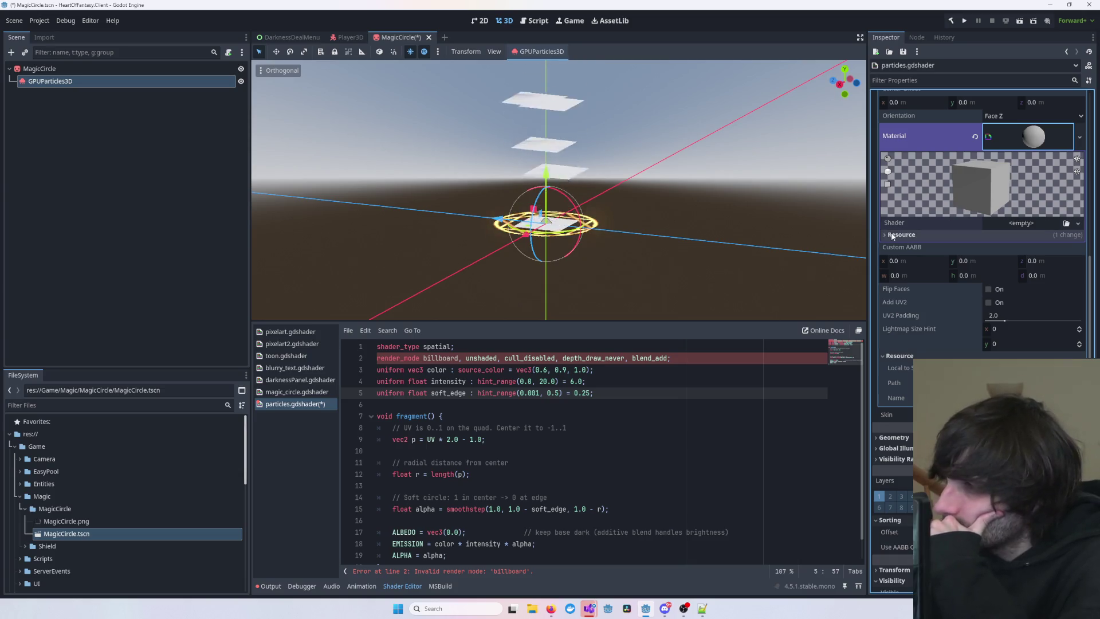
pyautogui.moveTo(566, 229)
pyautogui.mouseDown()
pyautogui.moveTo(517, 245)
pyautogui.moveTo(530, 225)
pyautogui.moveTo(579, 227)
pyautogui.moveTo(607, 212)
pyautogui.moveTo(648, 165)
pyautogui.mouseUp()
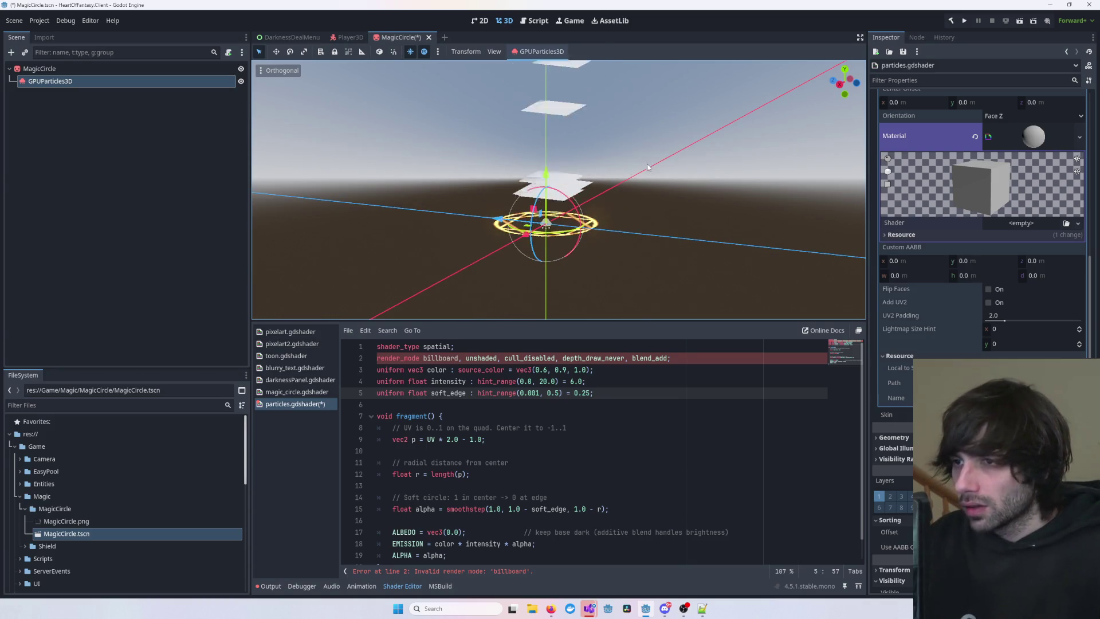
pyautogui.hotkey('ctrl', 'z')
pyautogui.hotkey('ctrl', 'shift', 'z')
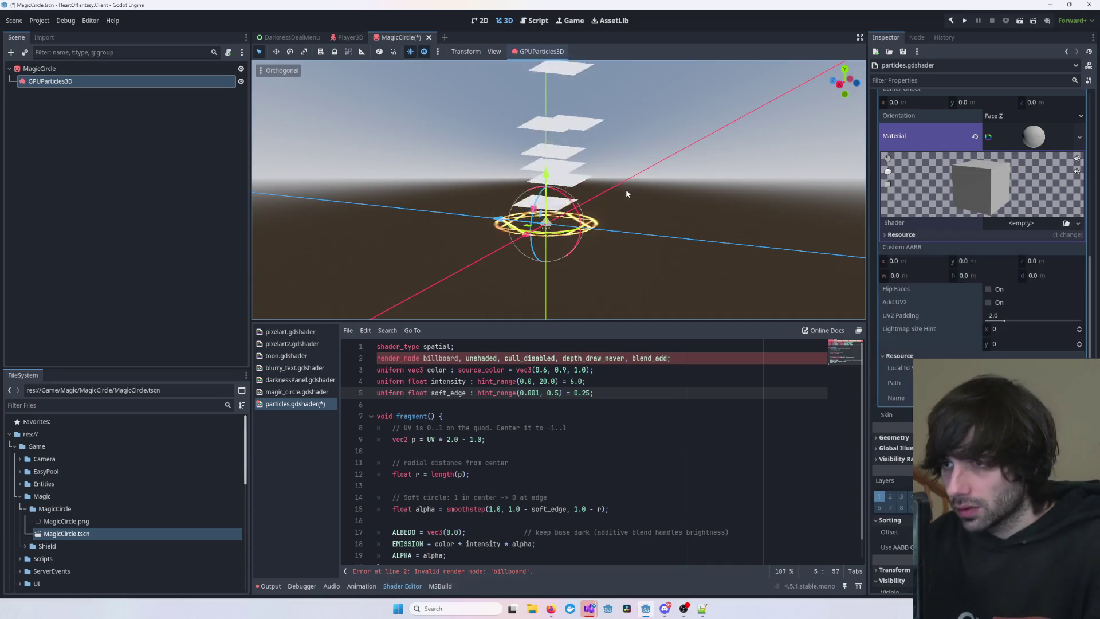
pyautogui.click(987, 289)
pyautogui.click(988, 289)
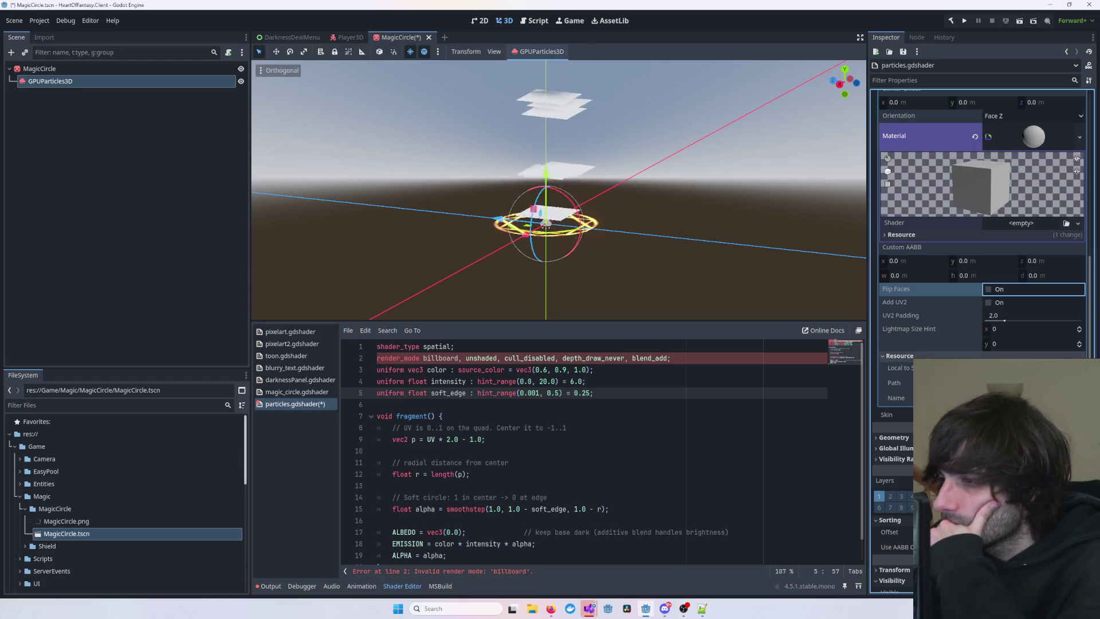
# - Preview the material on plane and sphere shapes, then edit the ShaderMaterial on its own
pyautogui.scroll(3, 950, 319)
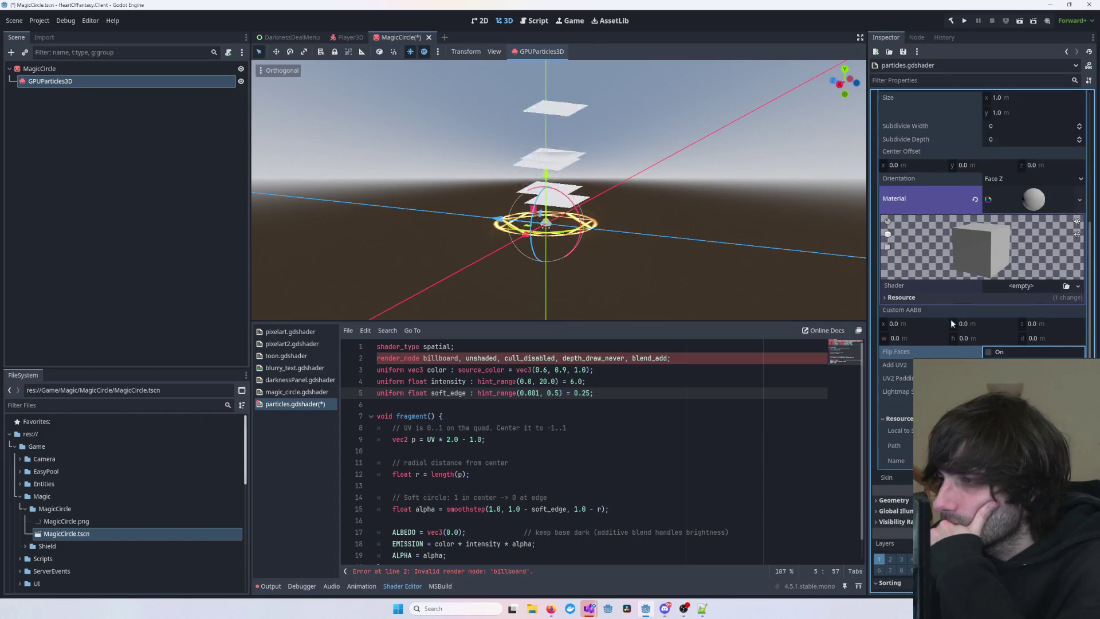
pyautogui.click(888, 308)
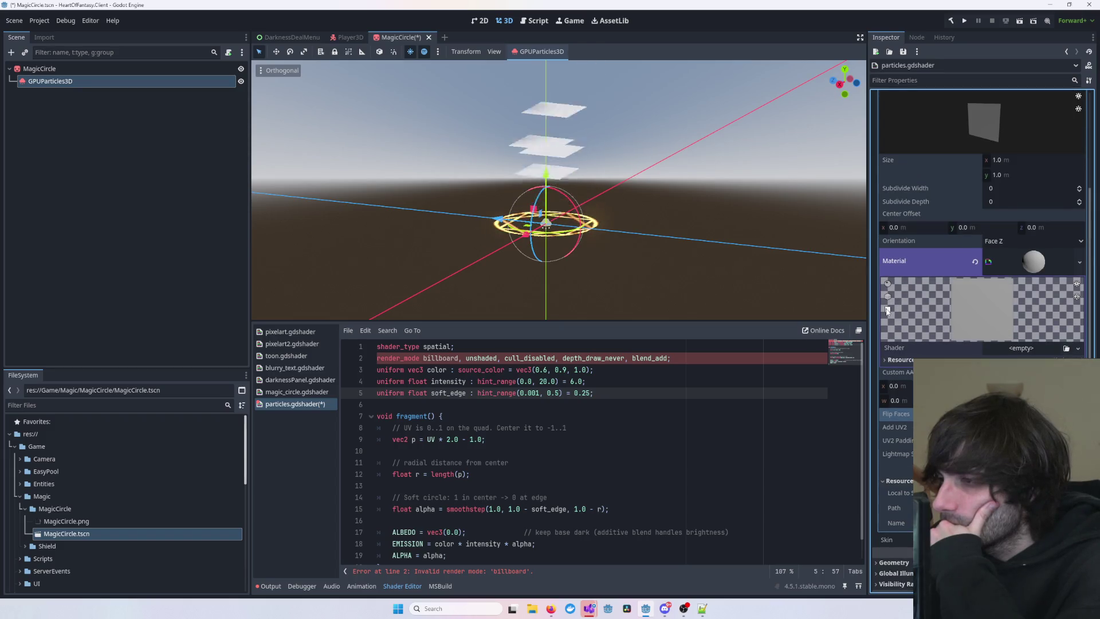
pyautogui.click(887, 283)
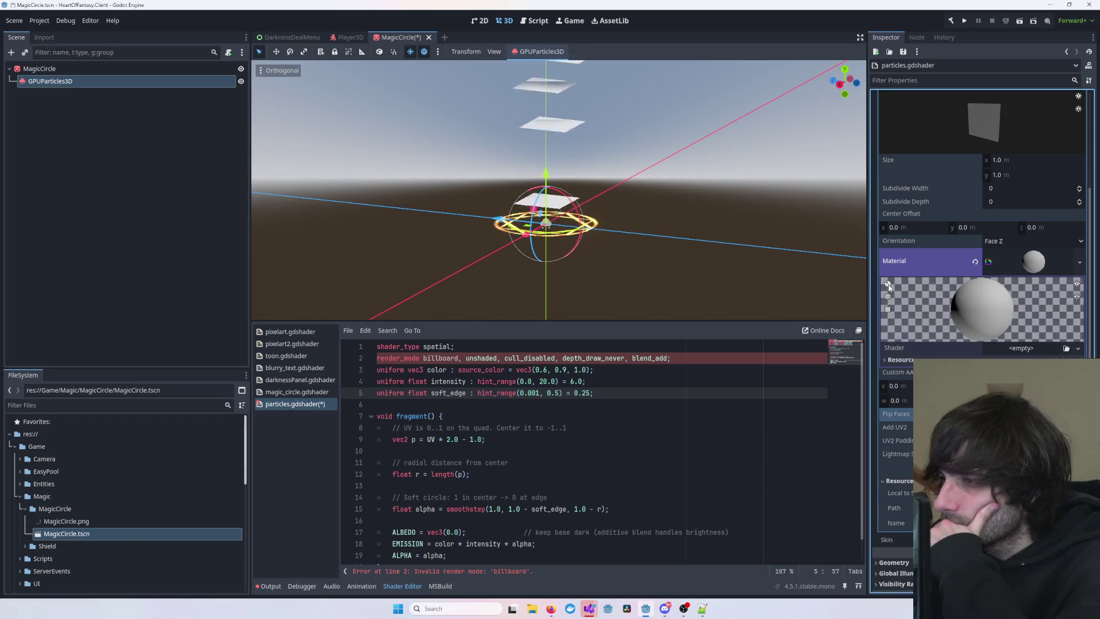
pyautogui.click(887, 296)
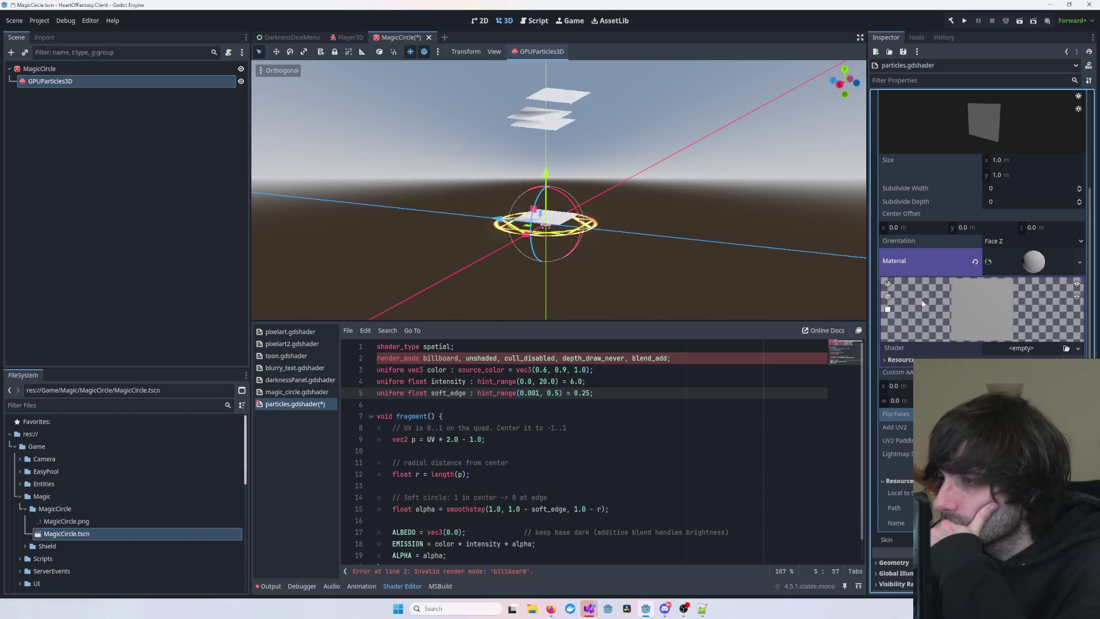
pyautogui.click(1038, 263)
pyautogui.rightClick(1038, 264)
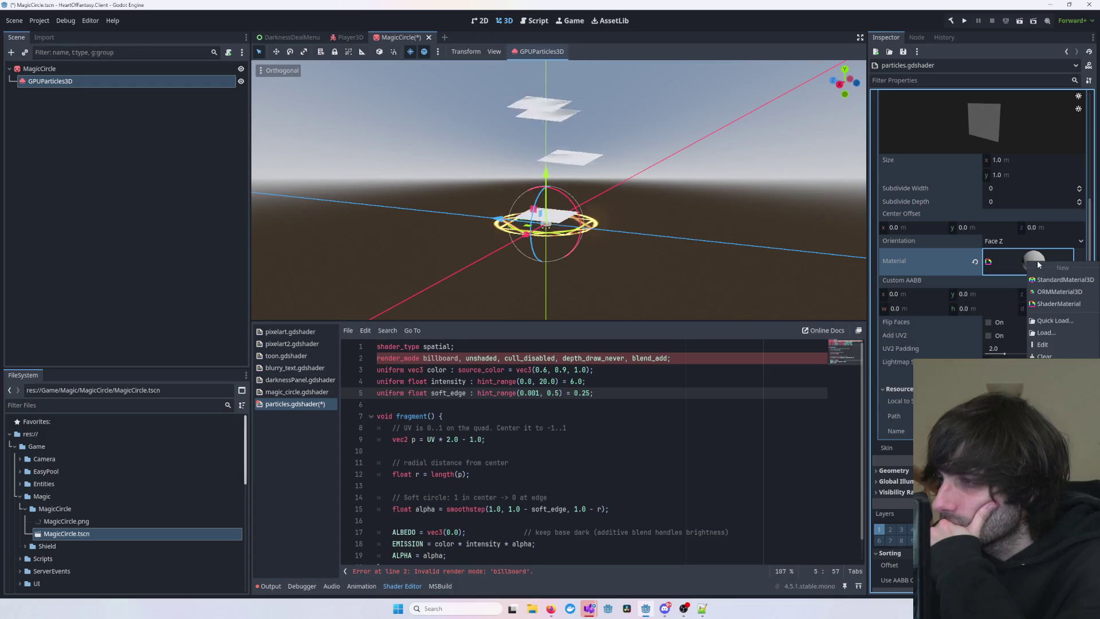
pyautogui.click(1042, 343)
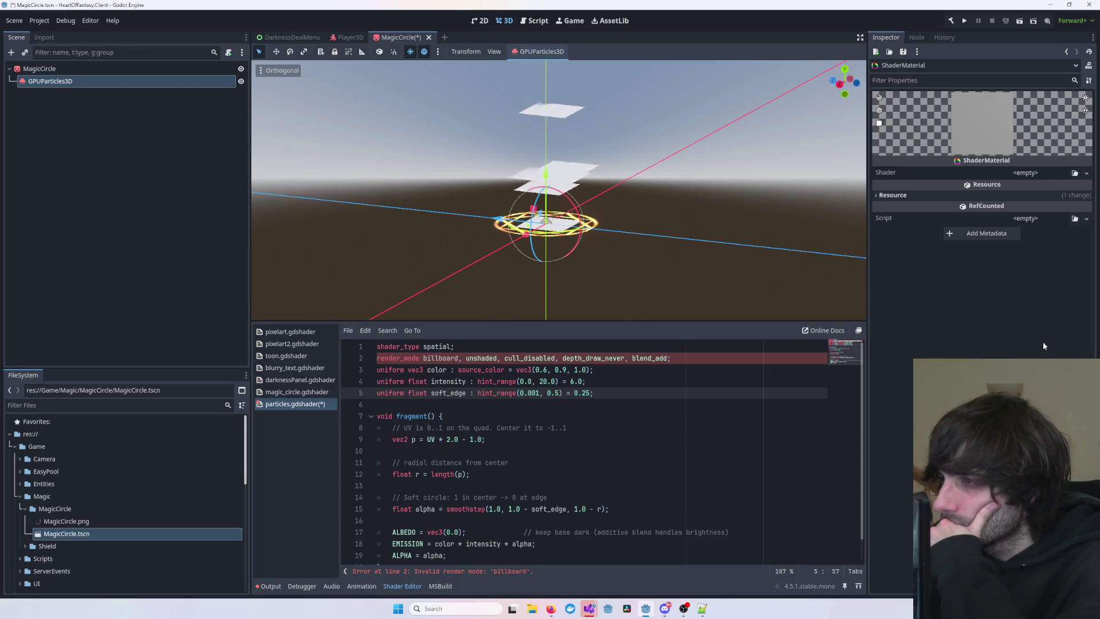
pyautogui.click(890, 184)
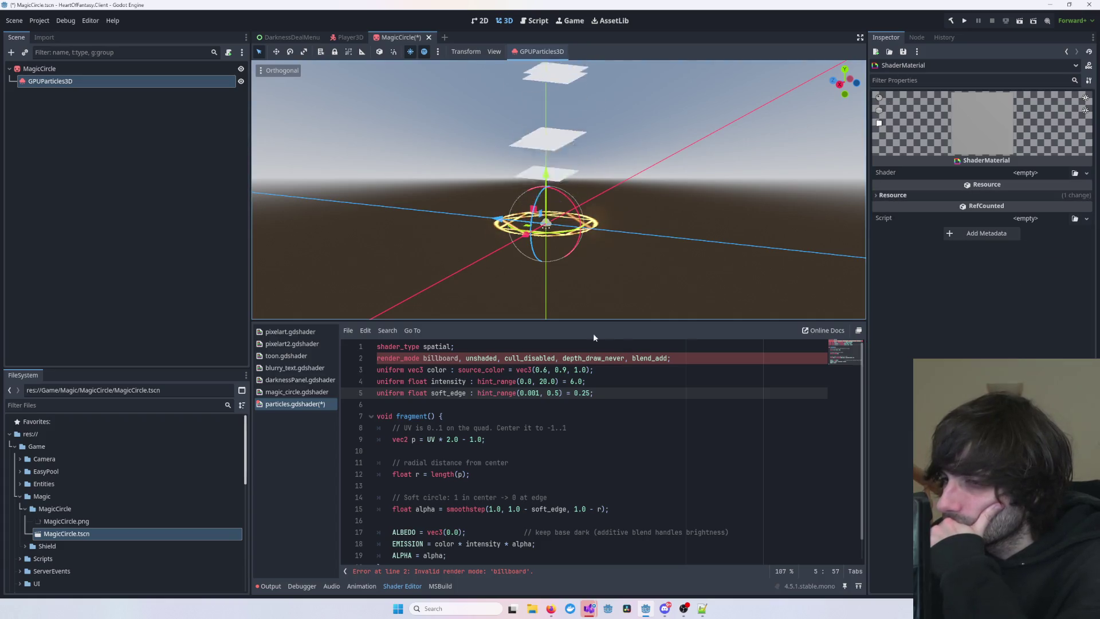
pyautogui.click(463, 427)
pyautogui.doubleClick(443, 358)
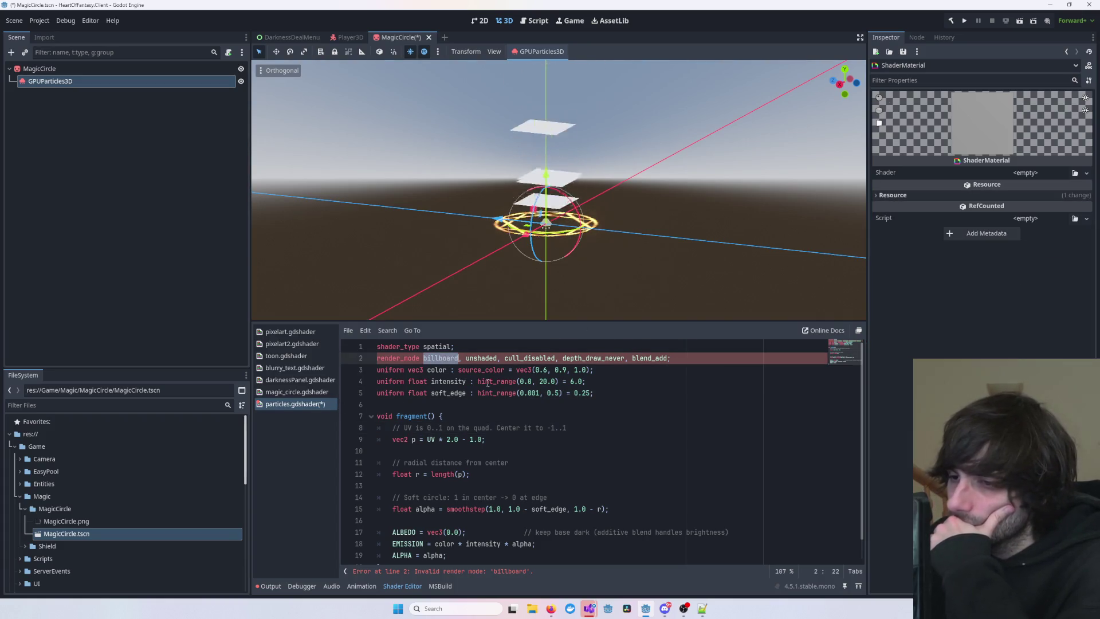
# - Remove billboard from render_mode, save, and paste the new shader with a softness uniform
pyautogui.press('Delete')
pyautogui.press('Delete')
pyautogui.press('Delete')
pyautogui.press('Down')
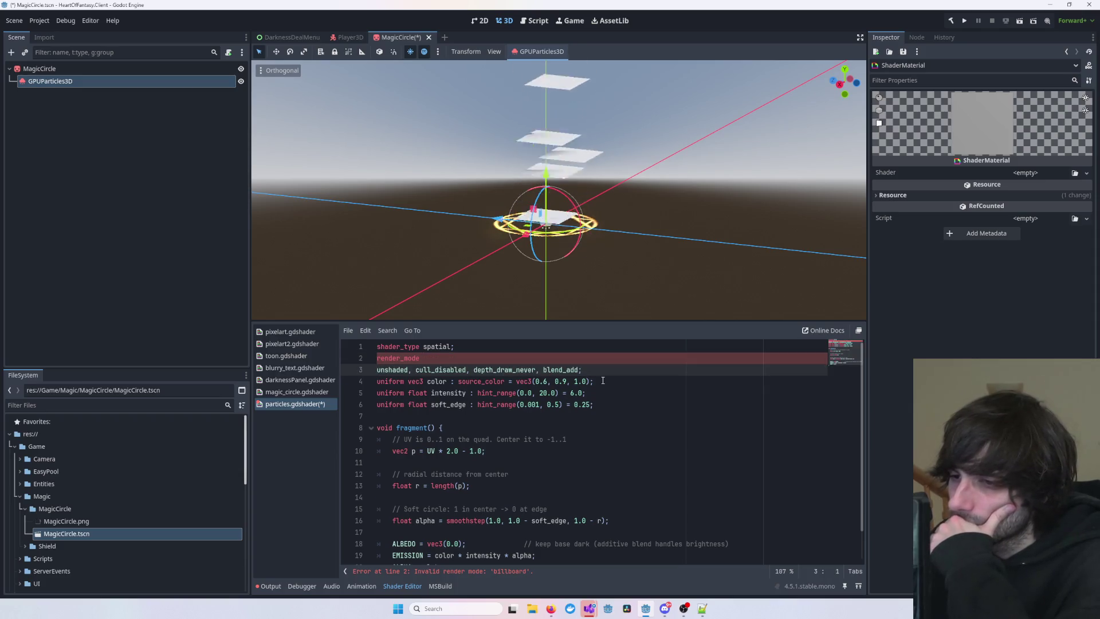
pyautogui.press('Up')
pyautogui.click(602, 416)
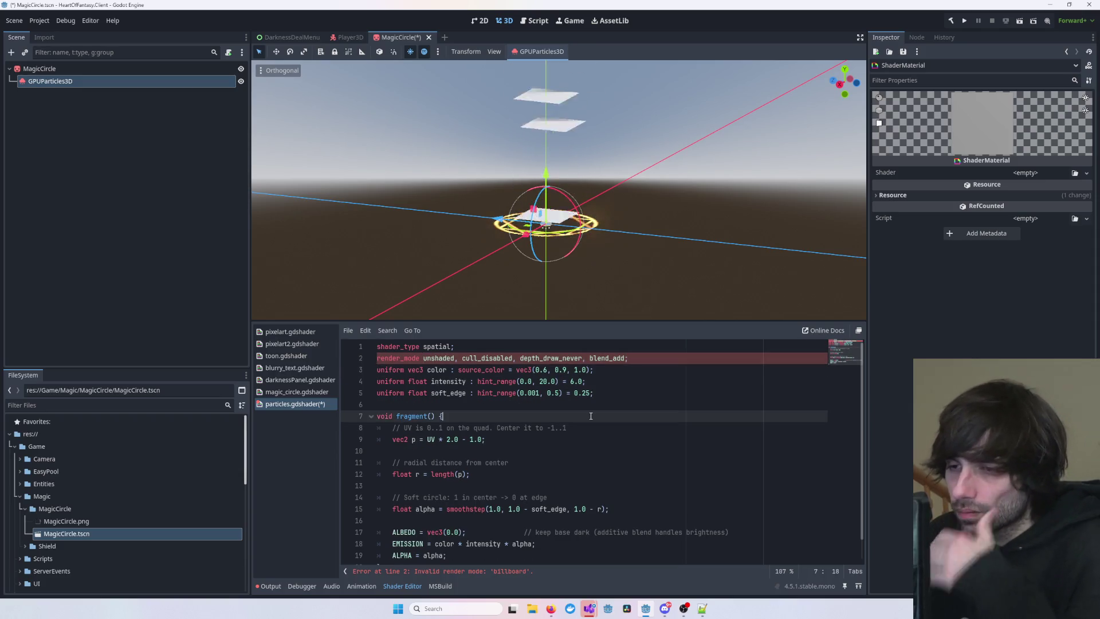
pyautogui.hotkey('ctrl', 's')
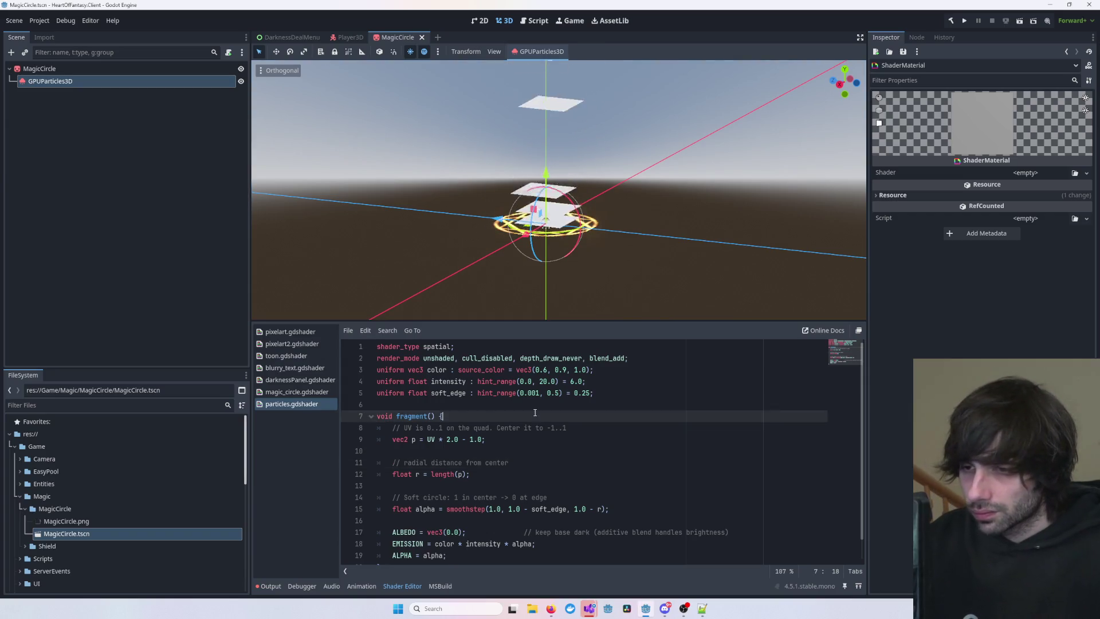
pyautogui.hotkey('ctrl', 'a')
pyautogui.write('shader_type spatial; render_mode unshaded, cull_disabled, depth_draw_never, blend_add;  uniform vec3 color : source_color = vec3(0.6, 0.9, 1.0); uniform float intensity : hint_range(0.0, 20.0) = 6.0; uniform float softness : hint_range(0.01, 0.8) = 0.35;  void fragment() { \t// UV 0..1 -> centered -1..1 \tvec2 p = UV * 2.0 - 1.0; \tfloat r = length(p);  \t// soft circle \tfloat alpha = smoothstep(1.0, 1.0 - softness, 1.0 - r);  \tEMISSION = color * intensity * alpha; \tALPHA = alpha; }')
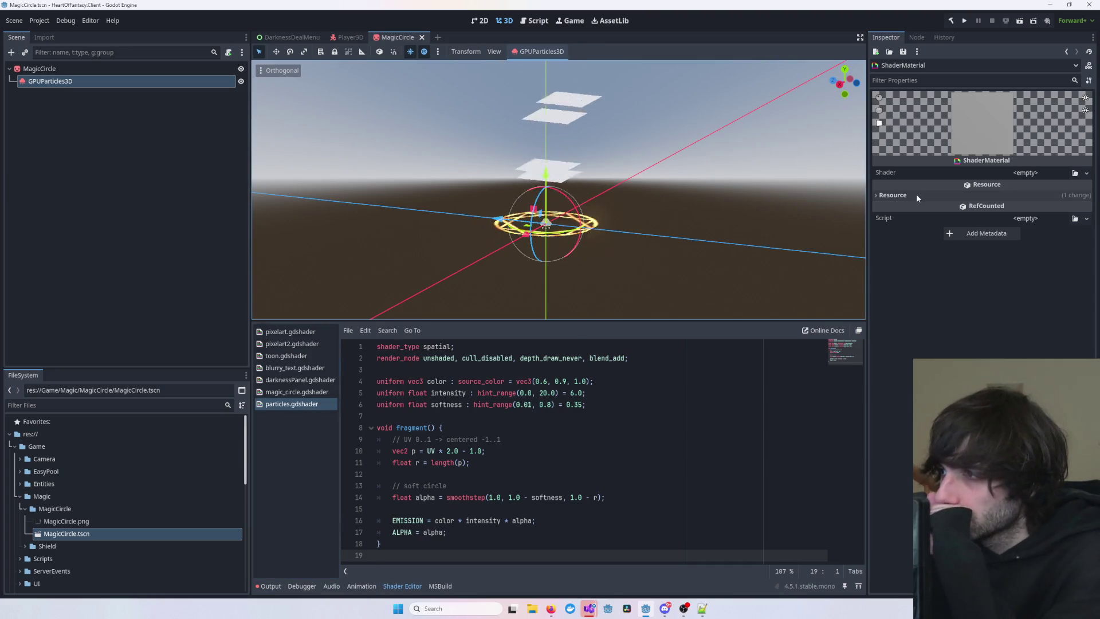
# - Quick Load particles.gdshader into the Pass 1 ShaderMaterial and expand its Color, Intensity and Softness parameters
pyautogui.click(144, 81)
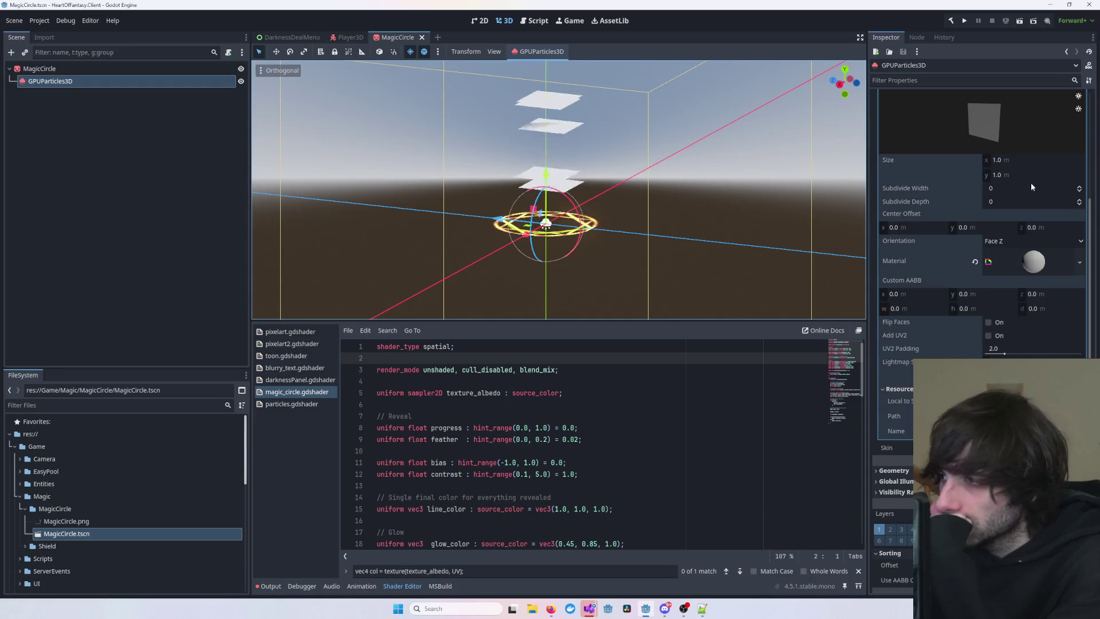
pyautogui.click(1031, 263)
pyautogui.click(1025, 348)
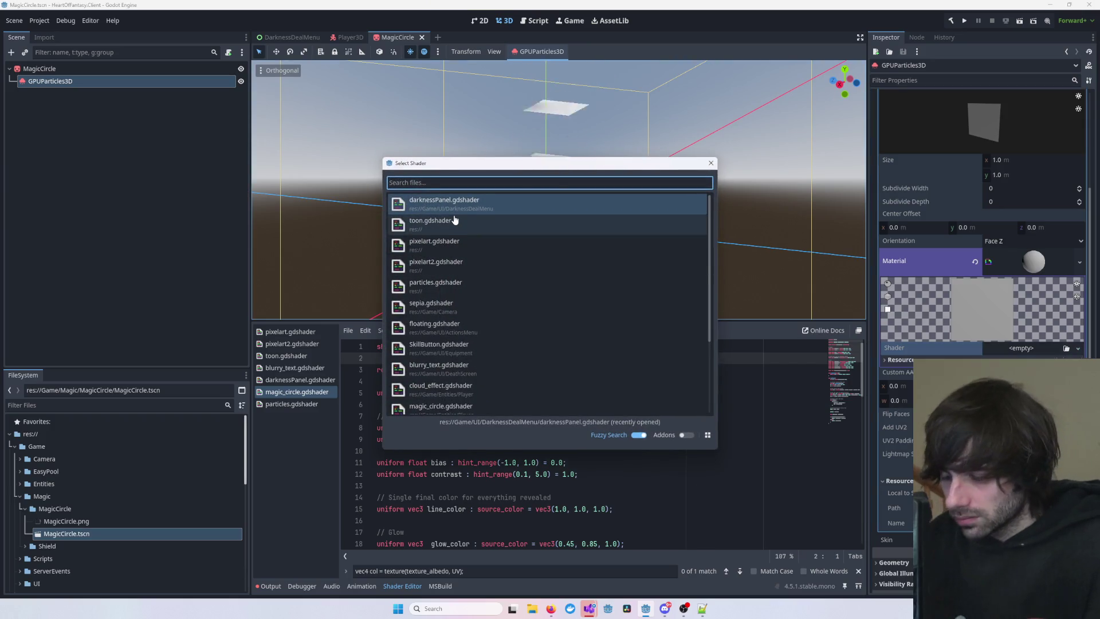
pyautogui.write('part')
pyautogui.doubleClick(452, 213)
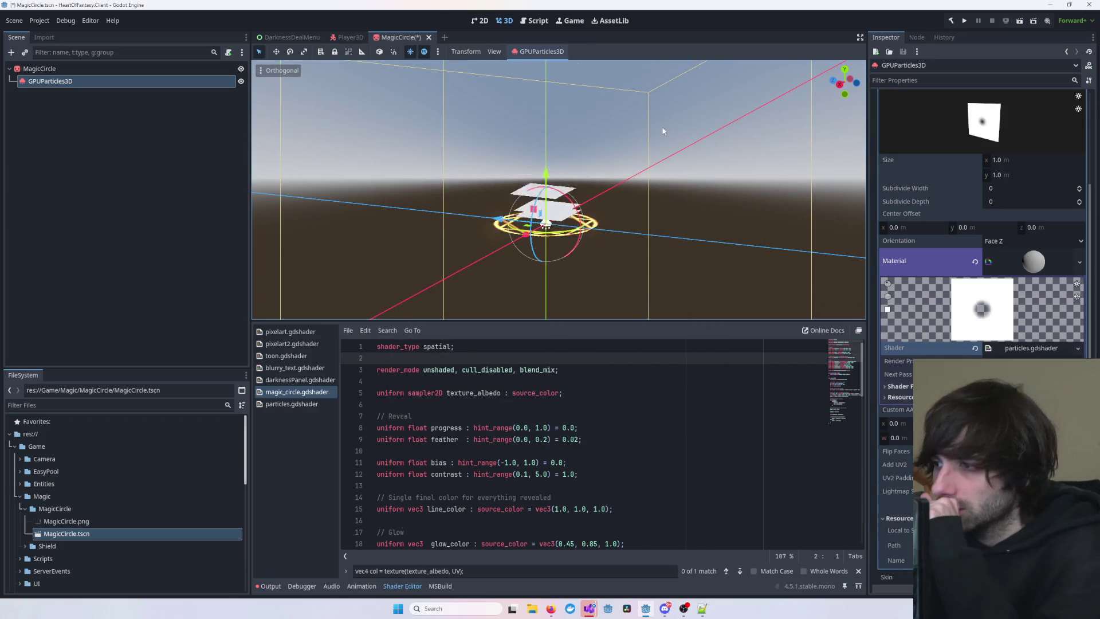
pyautogui.scroll(5, 670, 258)
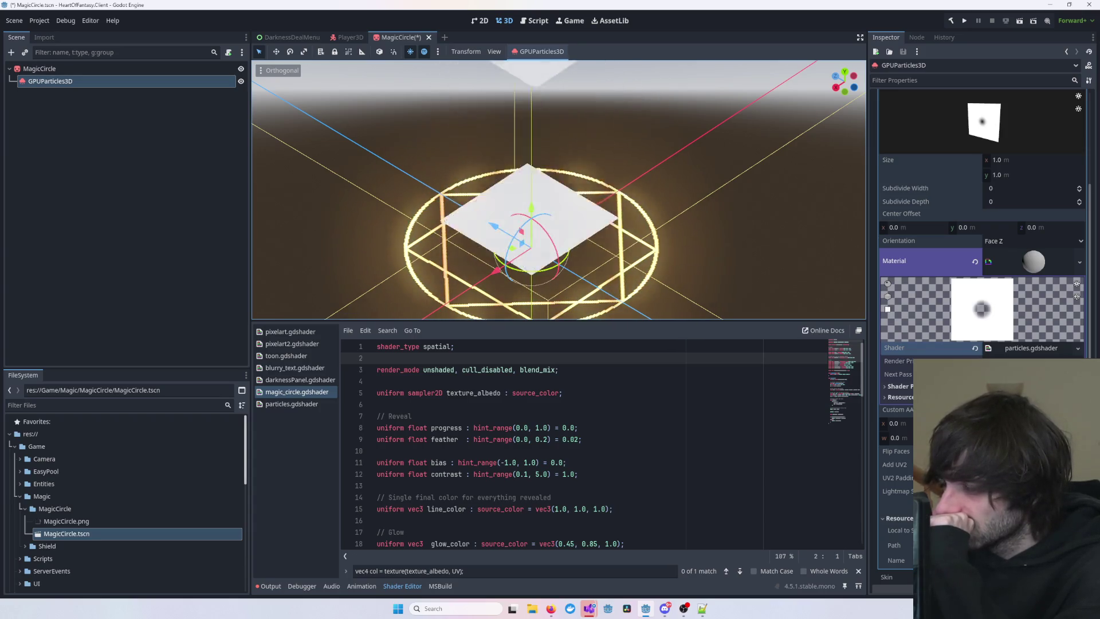
pyautogui.click(897, 386)
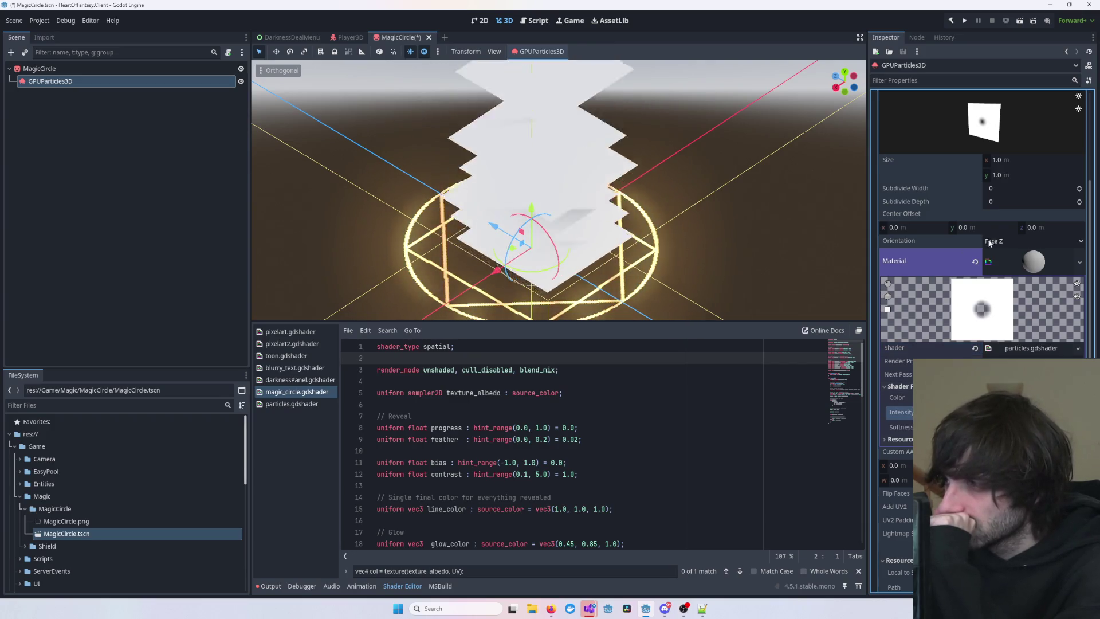
pyautogui.scroll(5, 989, 256)
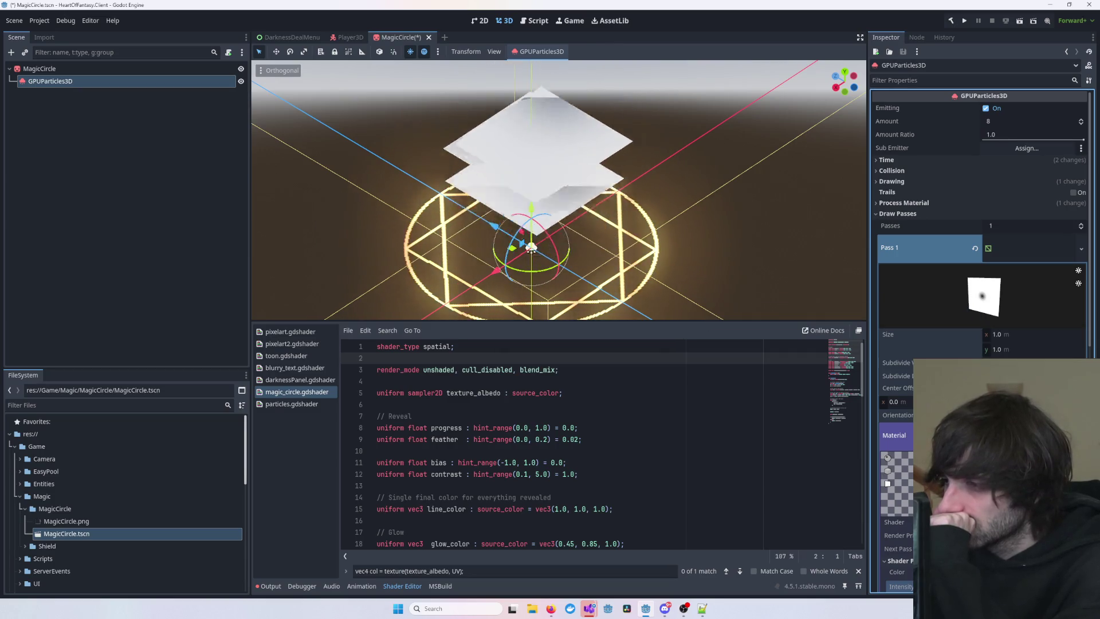
# - Try a wider Pass 1 quad, reset its size to 1.0 m, and save the scene
pyautogui.moveTo(1005, 334)
pyautogui.mouseDown()
pyautogui.moveTo(1059, 334)
pyautogui.moveTo(1015, 340)
pyautogui.mouseUp()
pyautogui.write('1')
pyautogui.press('Return')
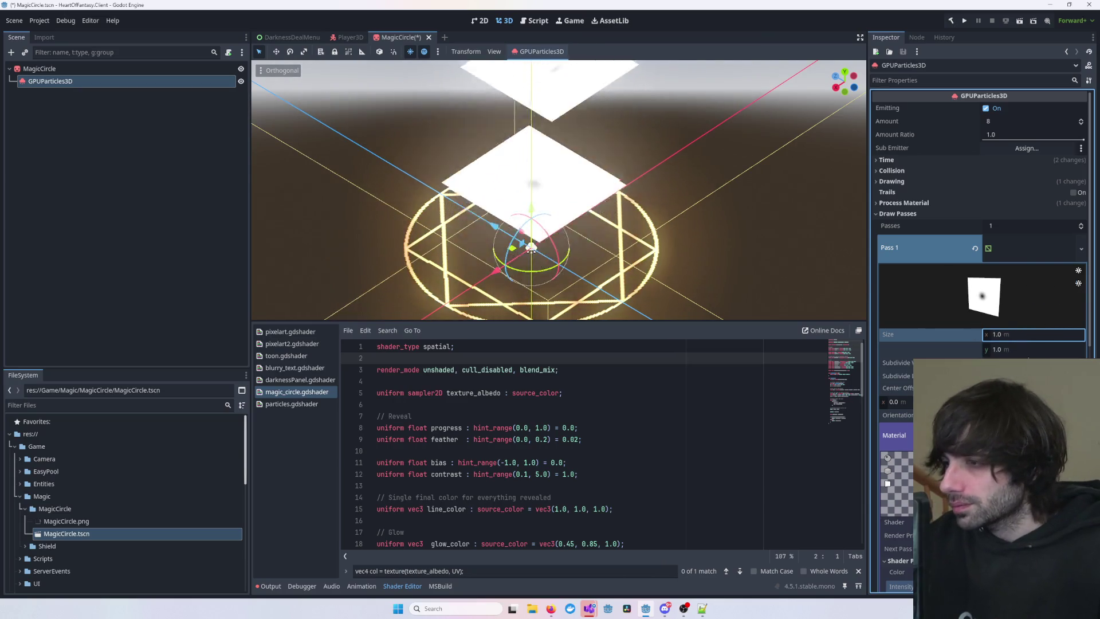
pyautogui.moveTo(985, 349)
pyautogui.mouseDown()
pyautogui.moveTo(1008, 349)
pyautogui.moveTo(984, 351)
pyautogui.mouseUp()
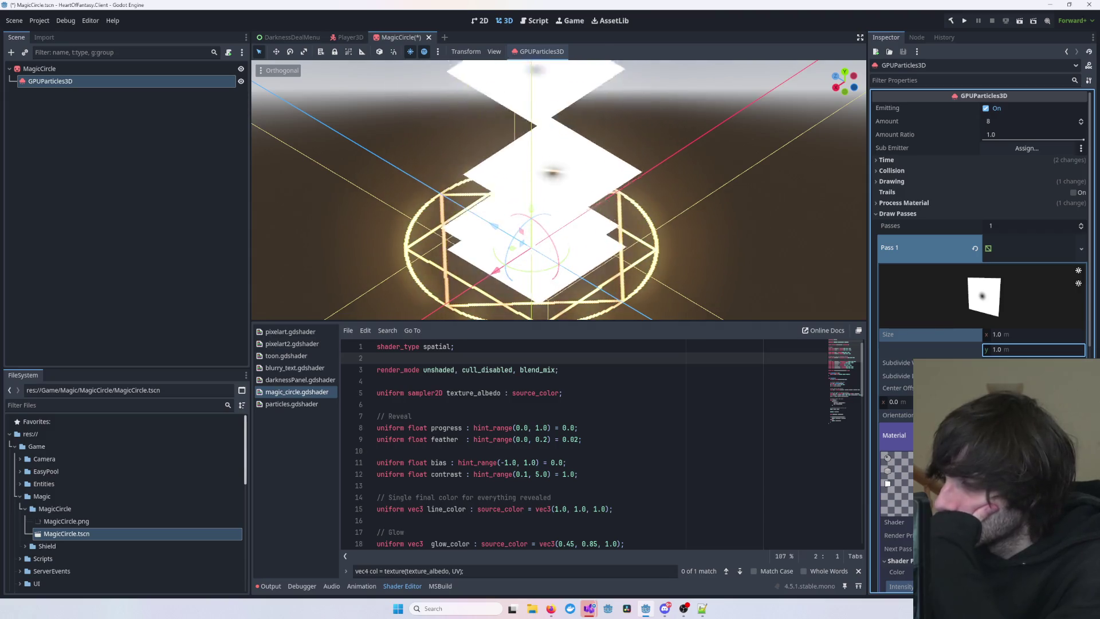
pyautogui.click(411, 415)
pyautogui.hotkey('ctrl', 's')
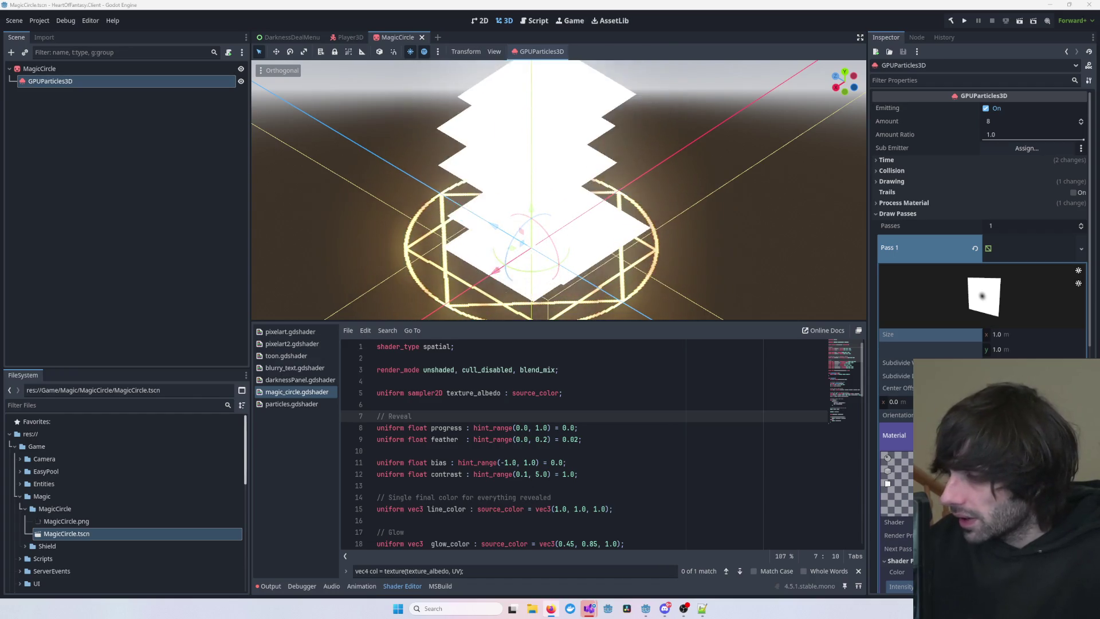
pyautogui.scroll(-5, 980, 286)
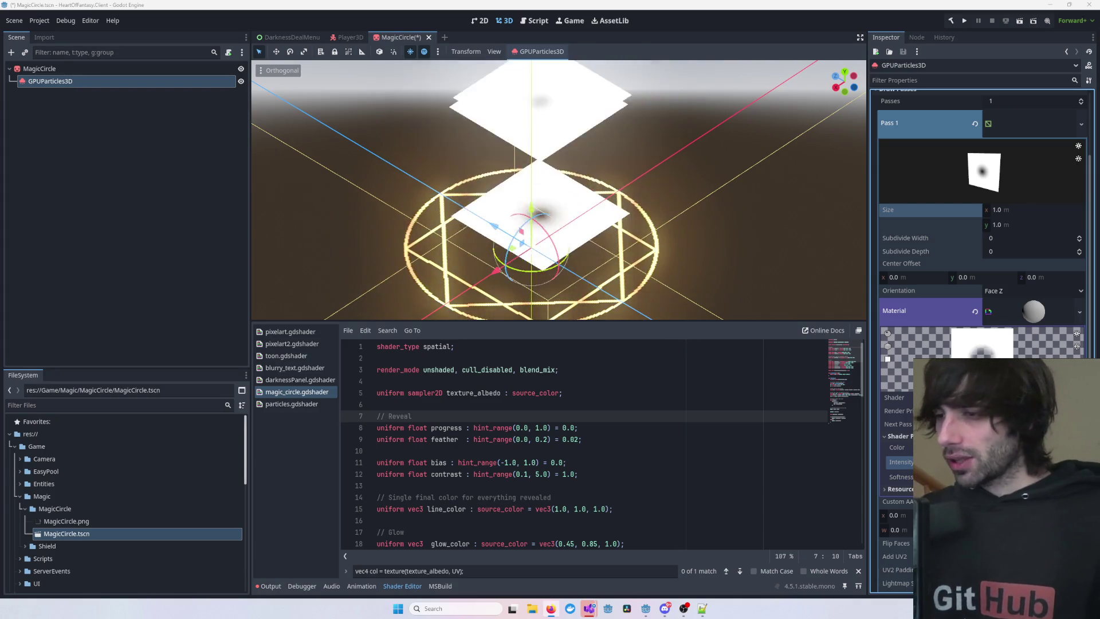
pyautogui.click(773, 277)
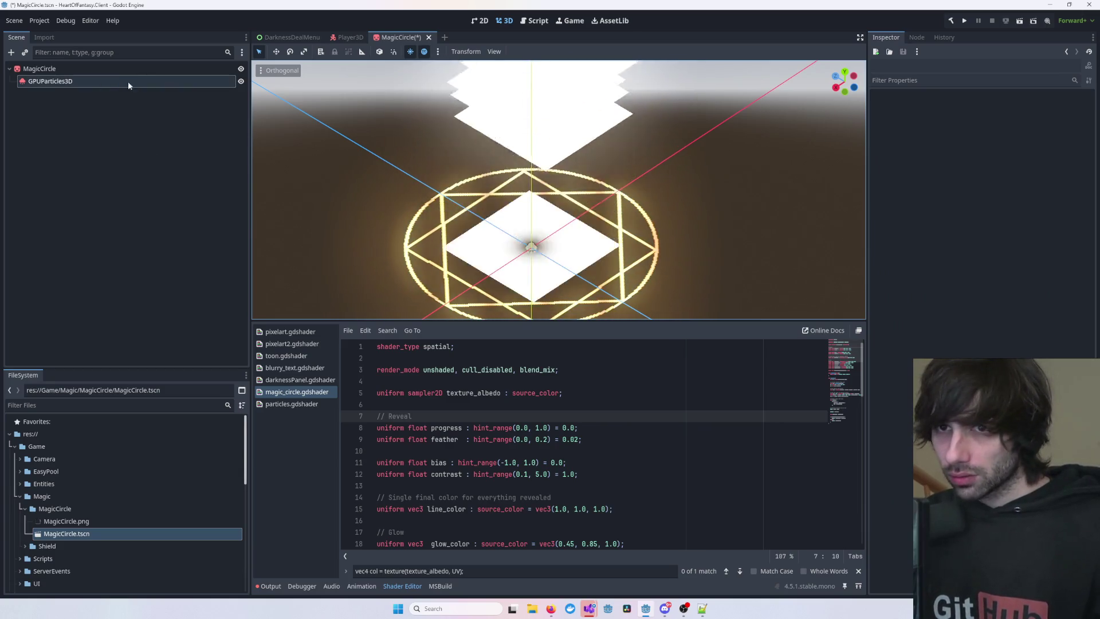
# - Hide the particles, look down on the circle, and drag MagicCircle's progress to partly reveal it
pyautogui.click(240, 80)
pyautogui.moveTo(483, 234); pyautogui.dragTo(537, 256)
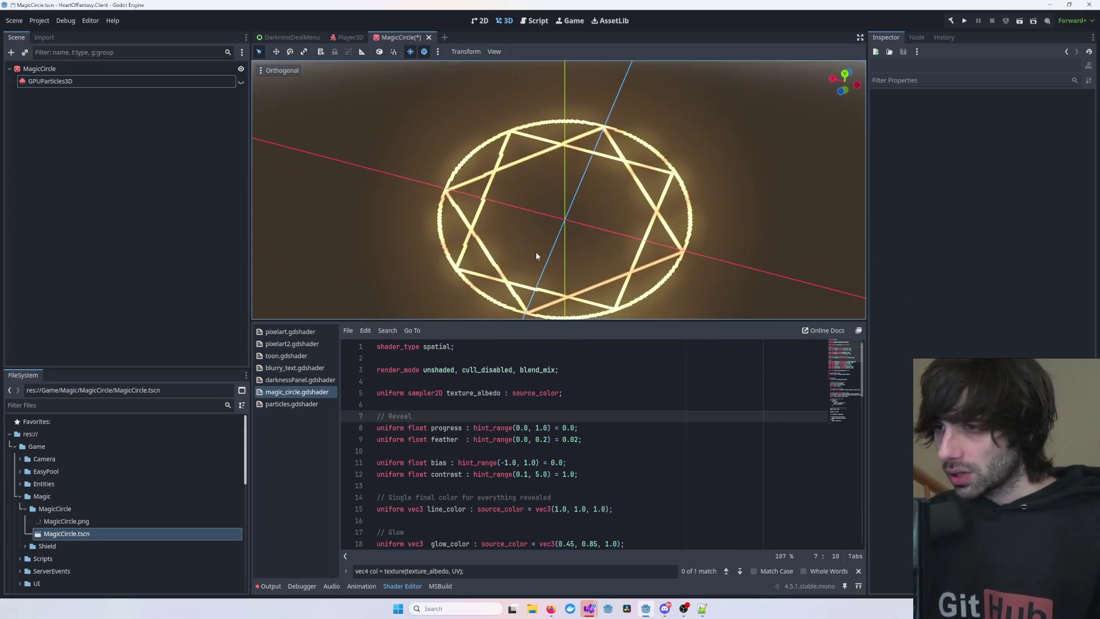
pyautogui.click(71, 70)
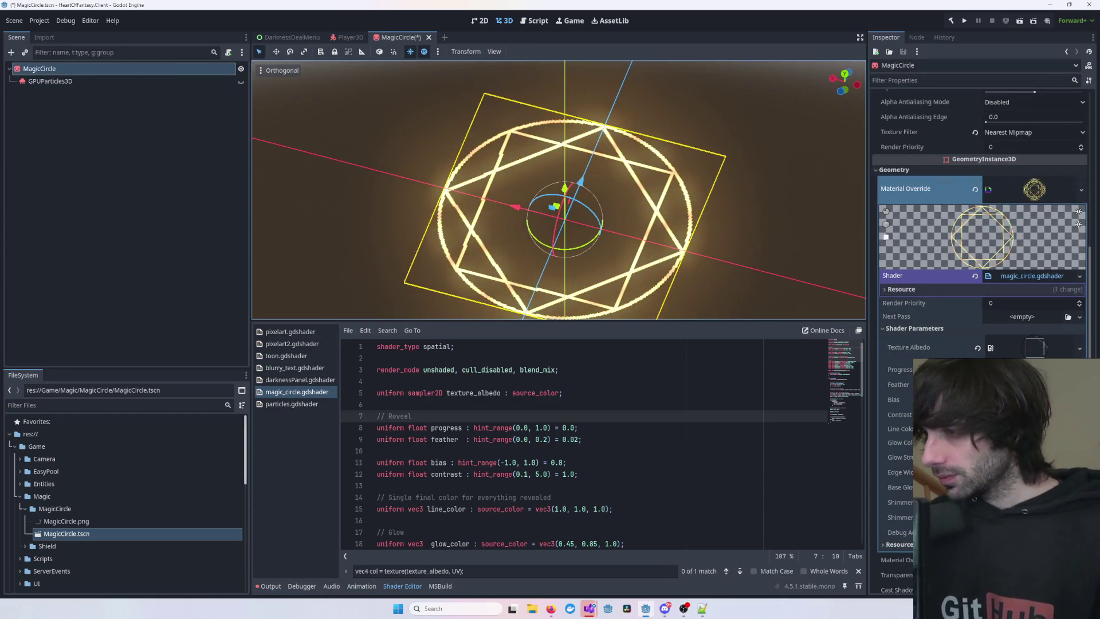
pyautogui.moveTo(1025, 369); pyautogui.dragTo(1039, 369)
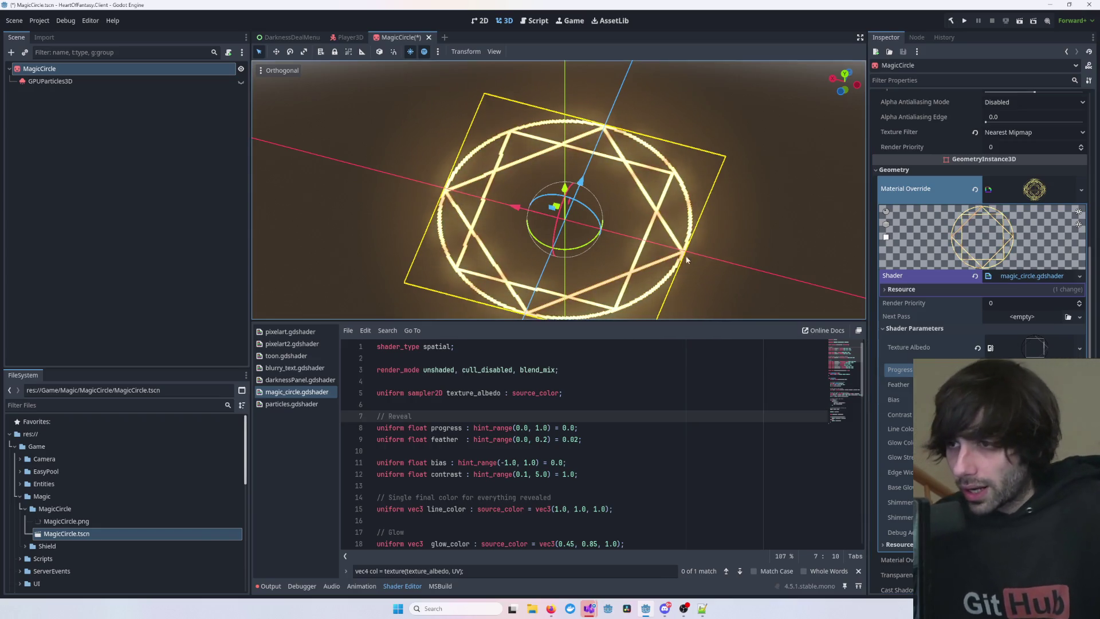
# - Orbit around the circle, snap to front view, then select GPUParticles3D to see its draw pass
pyautogui.click(731, 232)
pyautogui.scroll(5, 653, 218)
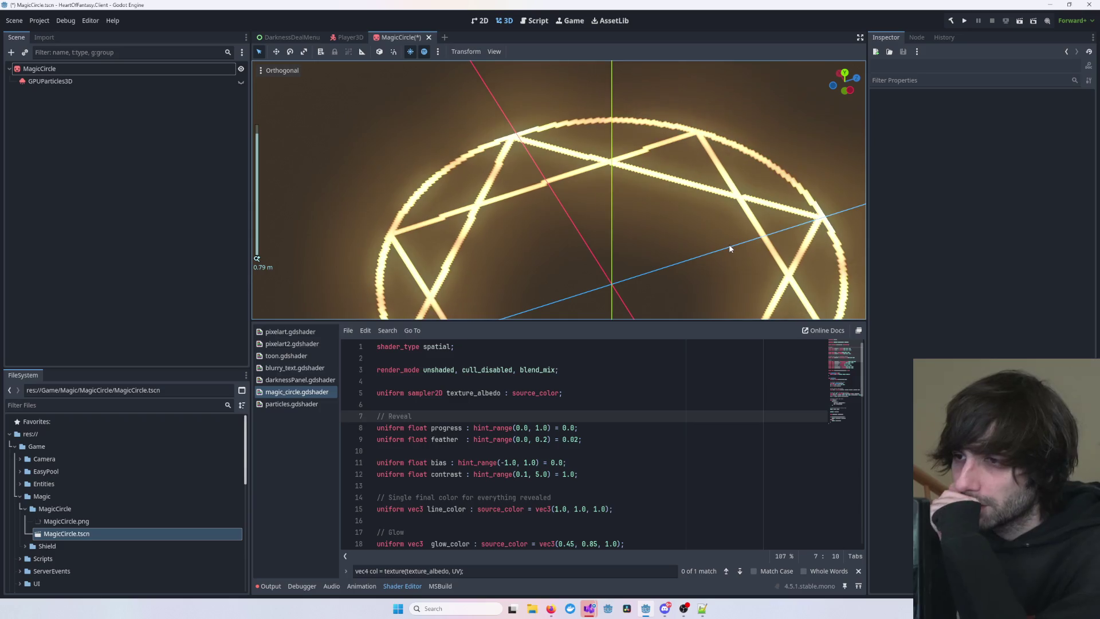
pyautogui.moveTo(665, 271); pyautogui.dragTo(535, 132)
pyautogui.press('KP_1')
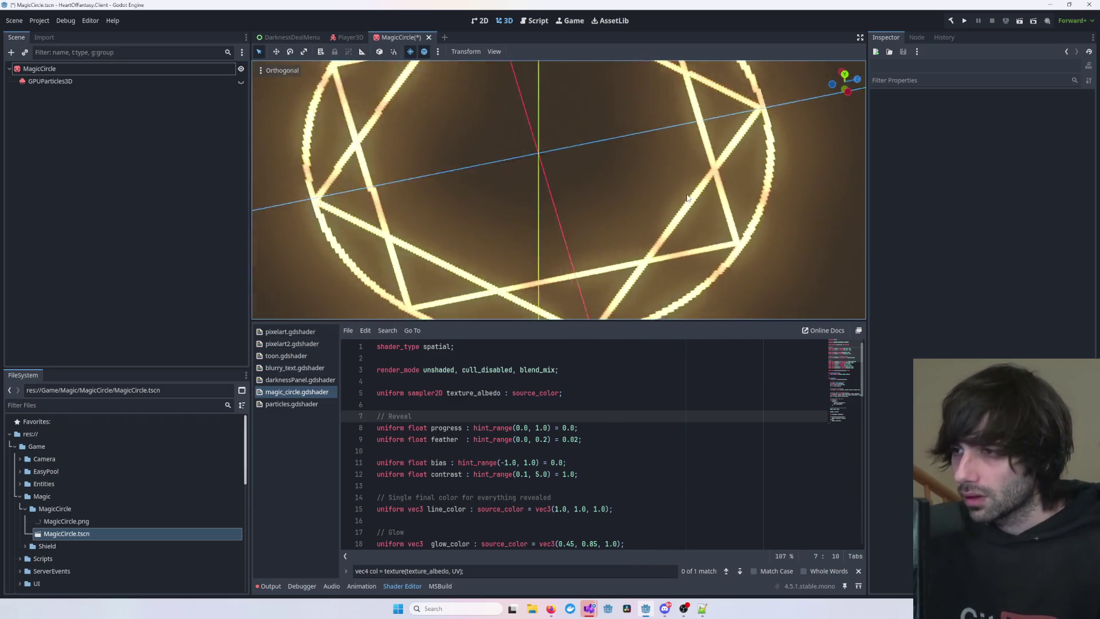
pyautogui.scroll(-4, 650, 202)
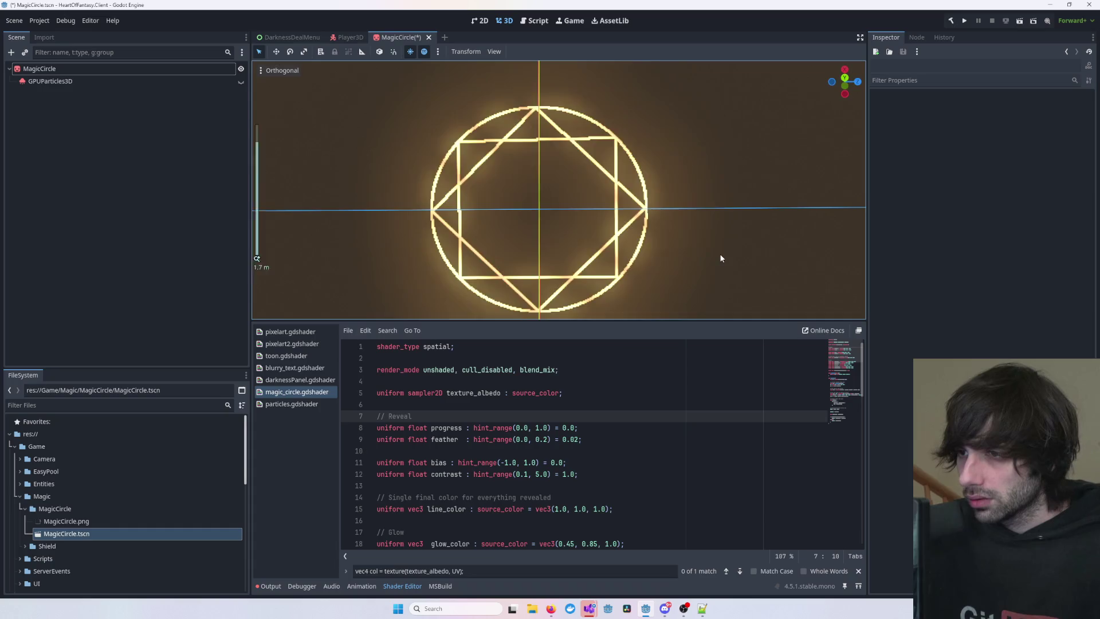
pyautogui.moveTo(718, 256); pyautogui.dragTo(611, 216)
pyautogui.click(52, 81)
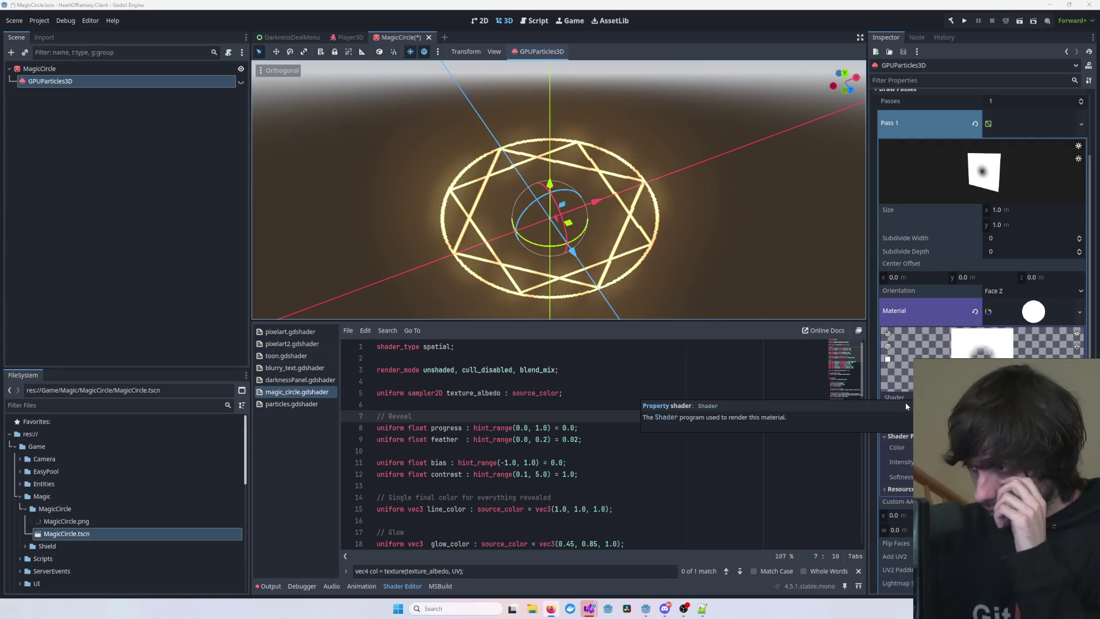
pyautogui.click(714, 236)
# - View the stacked particle quads from the side, then select MagicCircle to see its Material Override
pyautogui.moveTo(714, 236)
pyautogui.mouseDown()
pyautogui.moveTo(654, 257)
pyautogui.moveTo(601, 151)
pyautogui.moveTo(614, 215)
pyautogui.moveTo(649, 195)
pyautogui.mouseUp()
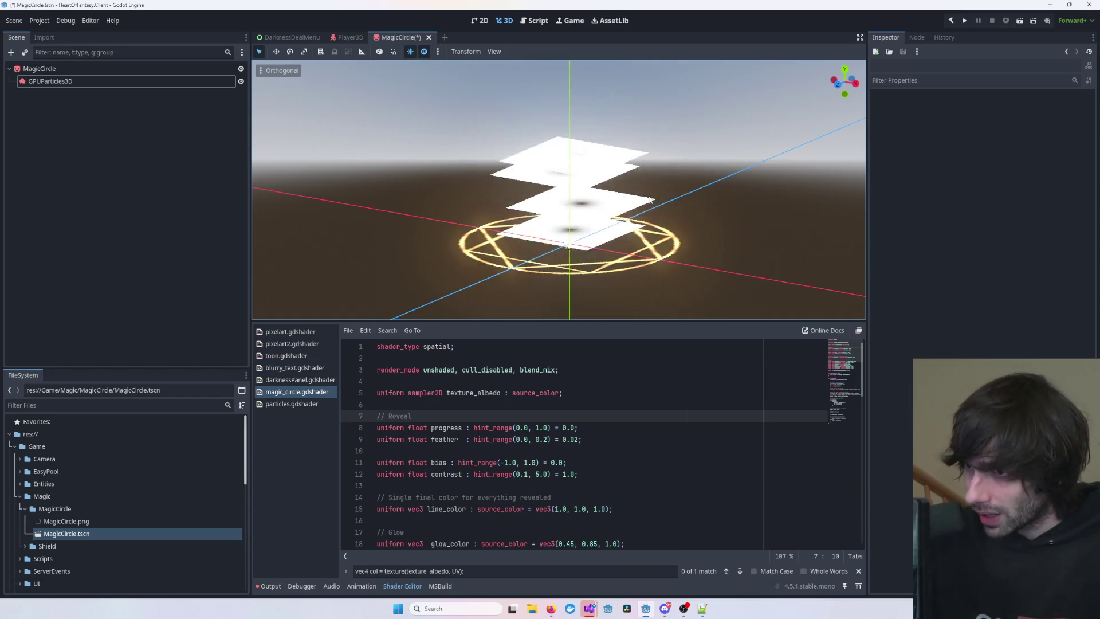
pyautogui.moveTo(648, 195); pyautogui.dragTo(774, 210)
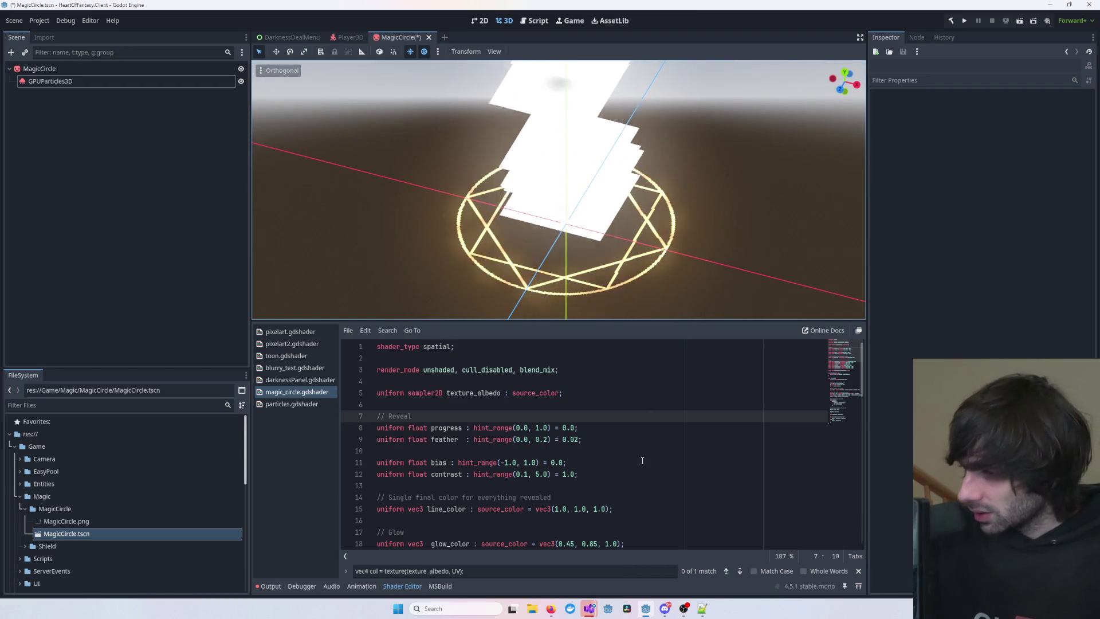
pyautogui.click(585, 205)
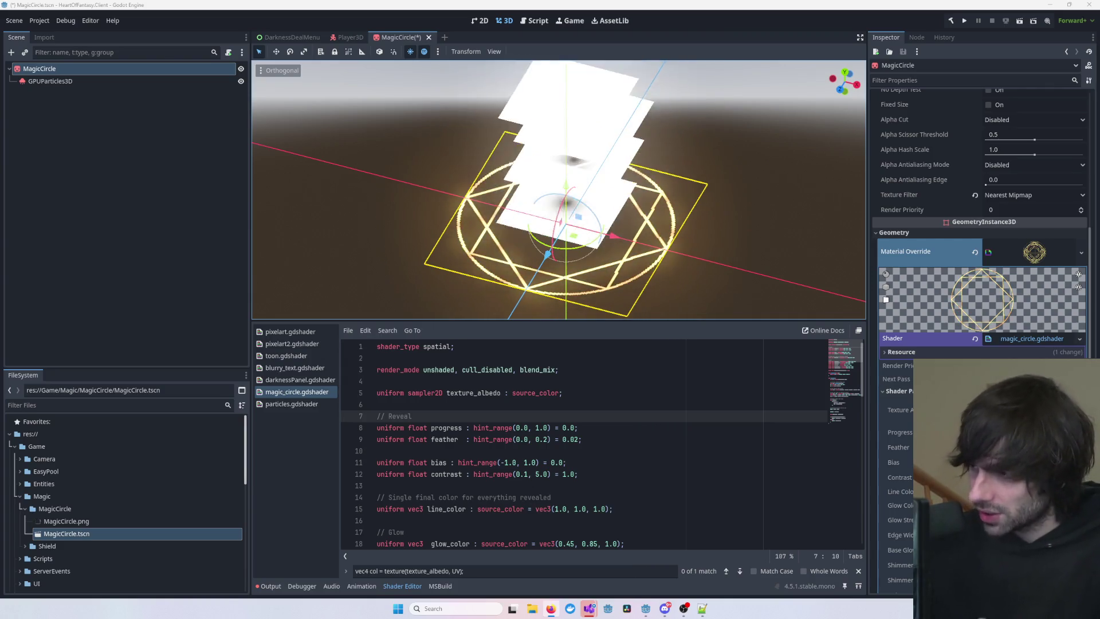
# - Scroll through the magic_circle.gdshader code, then select GPUParticles3D to reach its Pass 1 Material
pyautogui.click(781, 239)
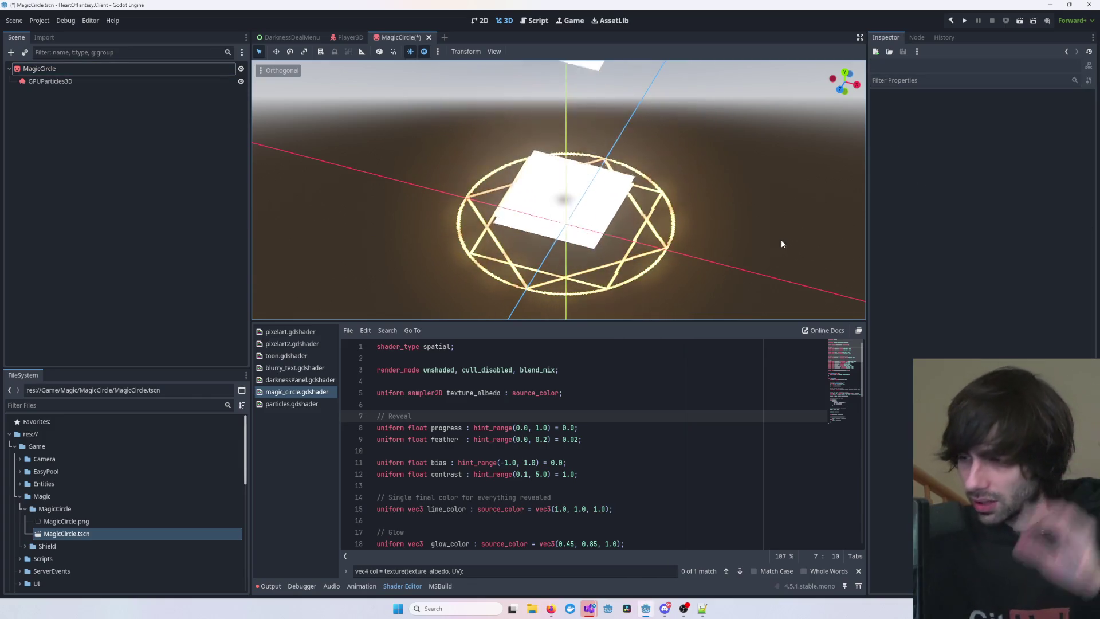
pyautogui.scroll(-3, 639, 454)
pyautogui.scroll(3, 640, 454)
pyautogui.click(642, 451)
pyautogui.scroll(-5, 642, 455)
pyautogui.scroll(5, 623, 471)
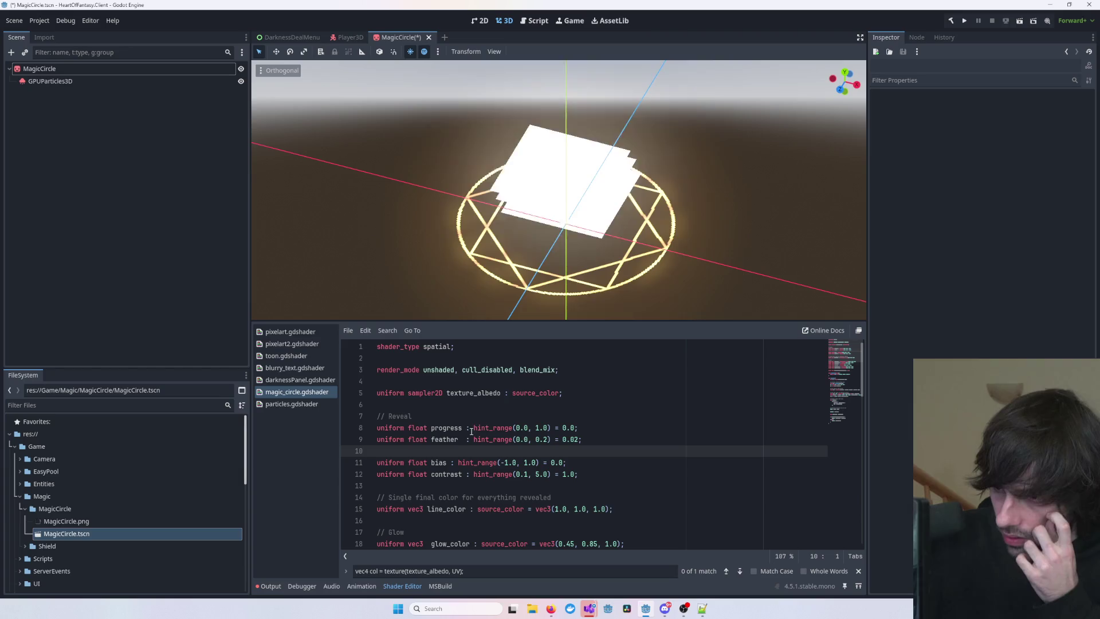
pyautogui.click(295, 487)
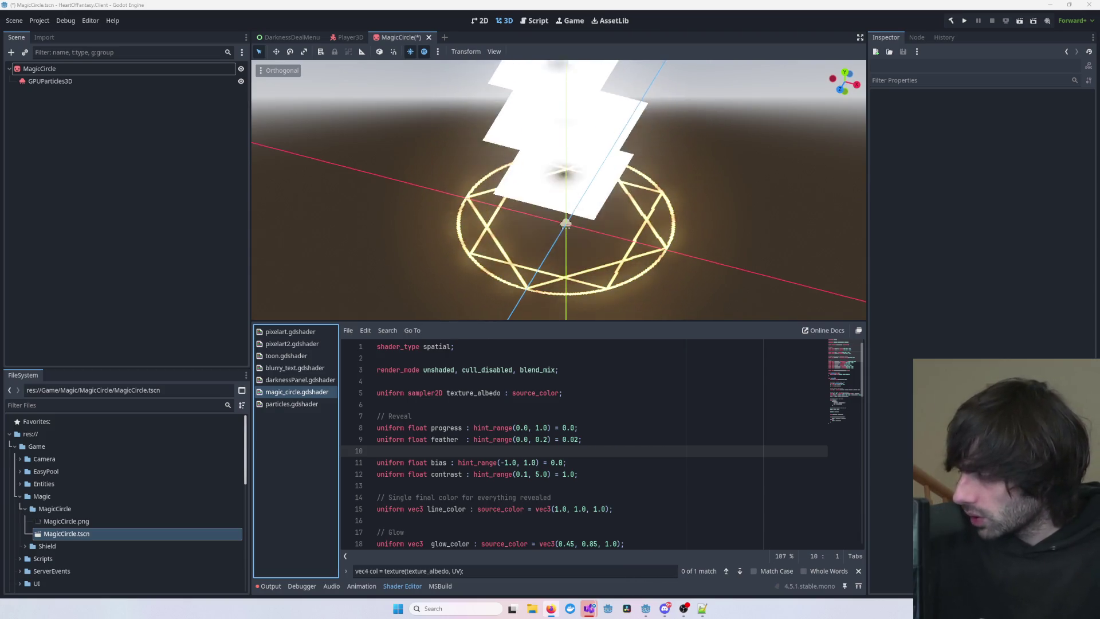
pyautogui.click(92, 83)
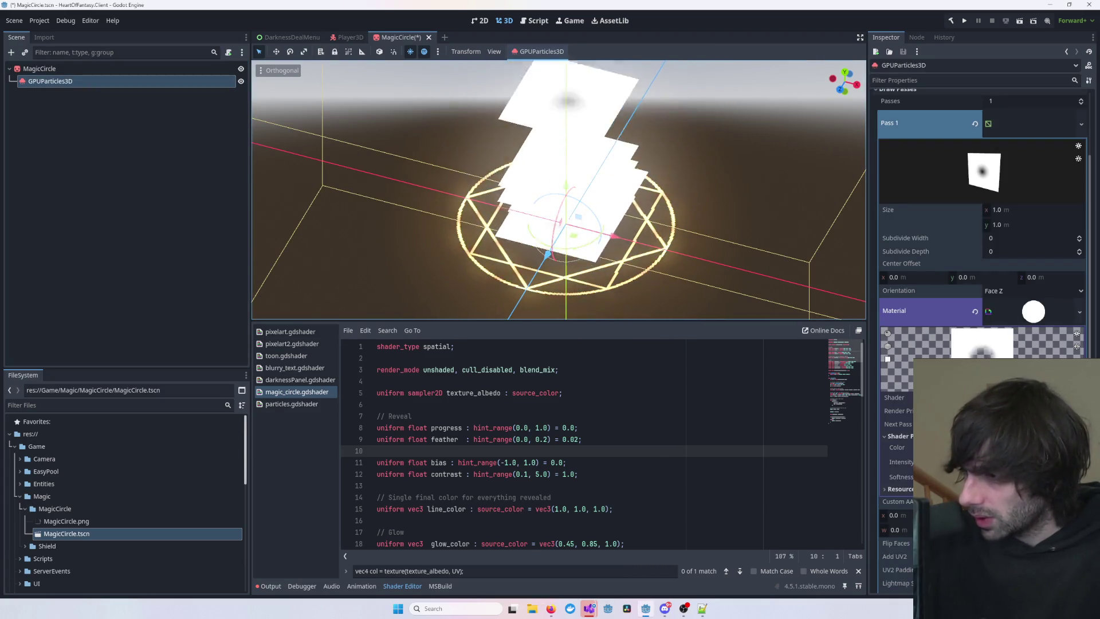
pyautogui.click(1046, 315)
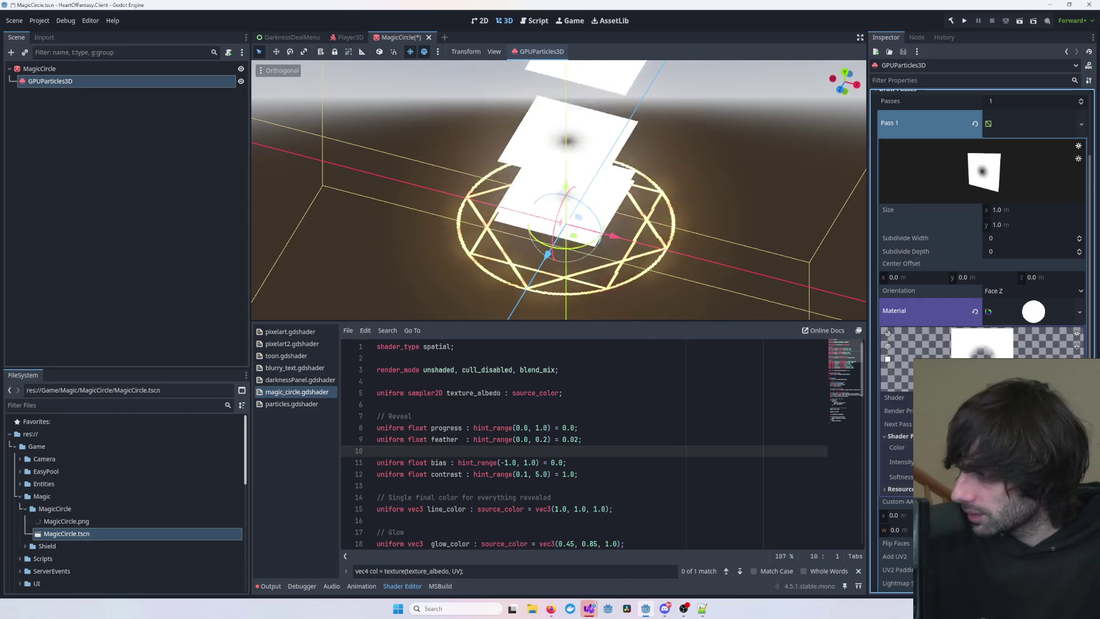
pyautogui.click(473, 370)
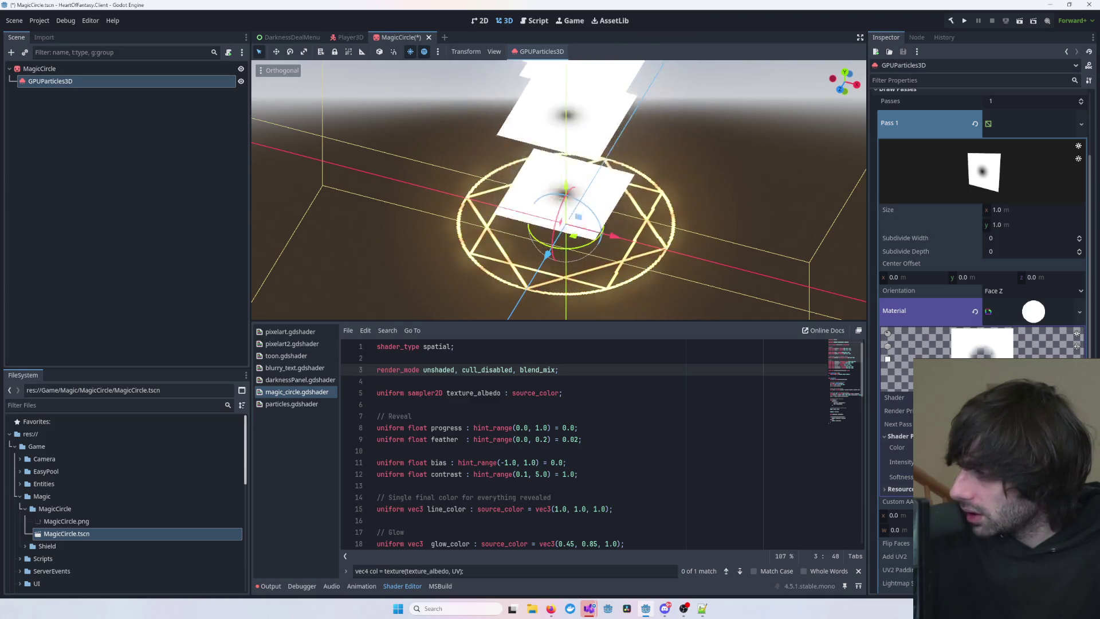
pyautogui.click(99, 81)
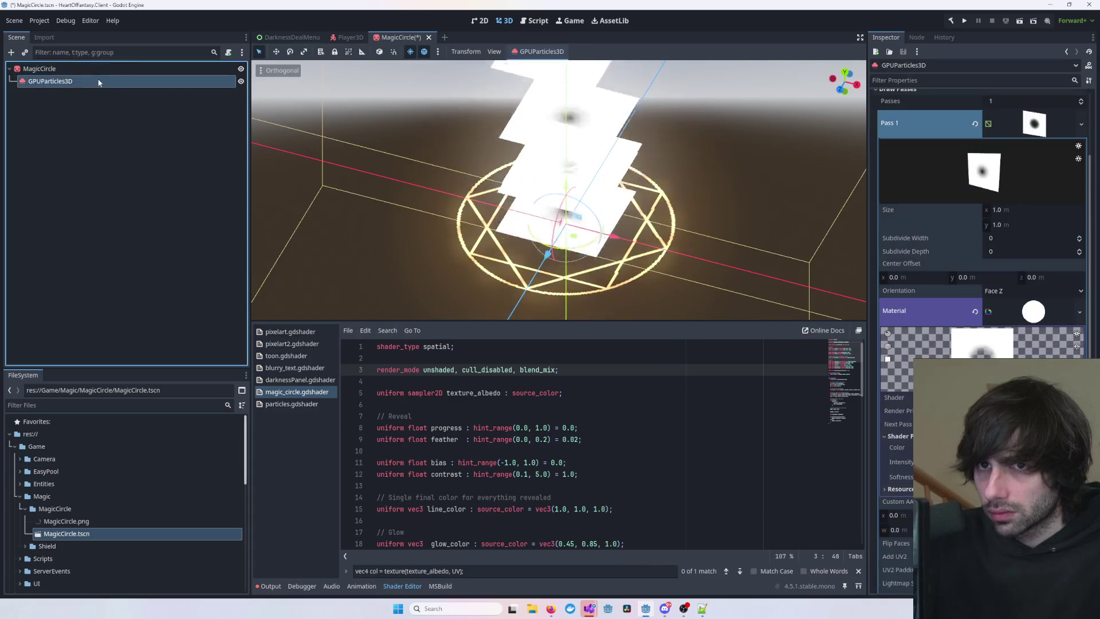
pyautogui.scroll(-5, 900, 476)
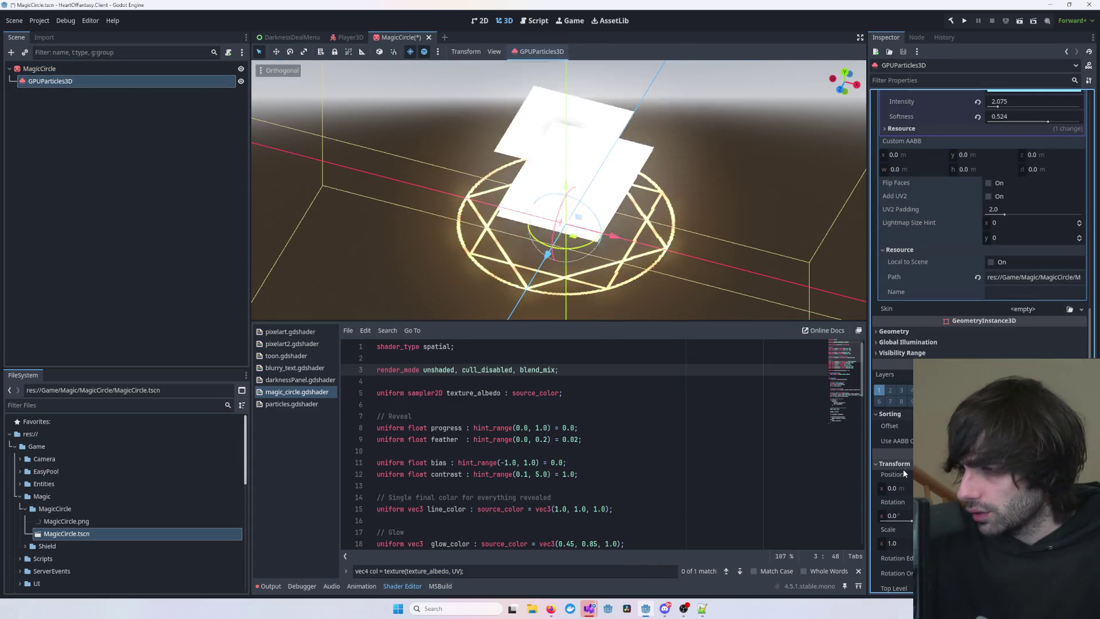
pyautogui.scroll(-2, 906, 496)
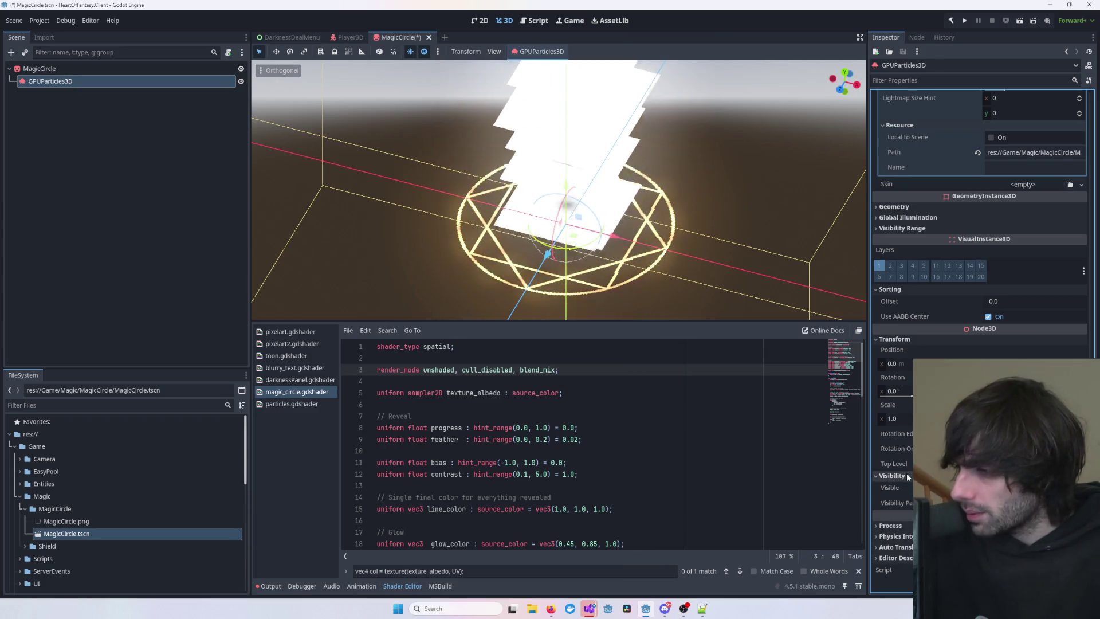
pyautogui.scroll(3, 908, 476)
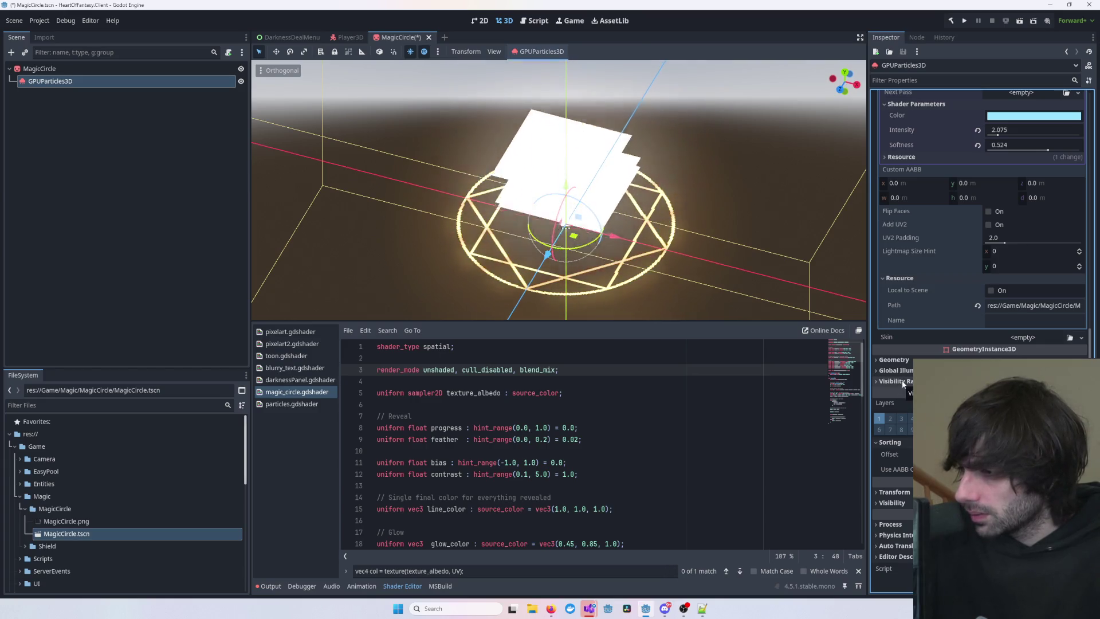
pyautogui.click(903, 492)
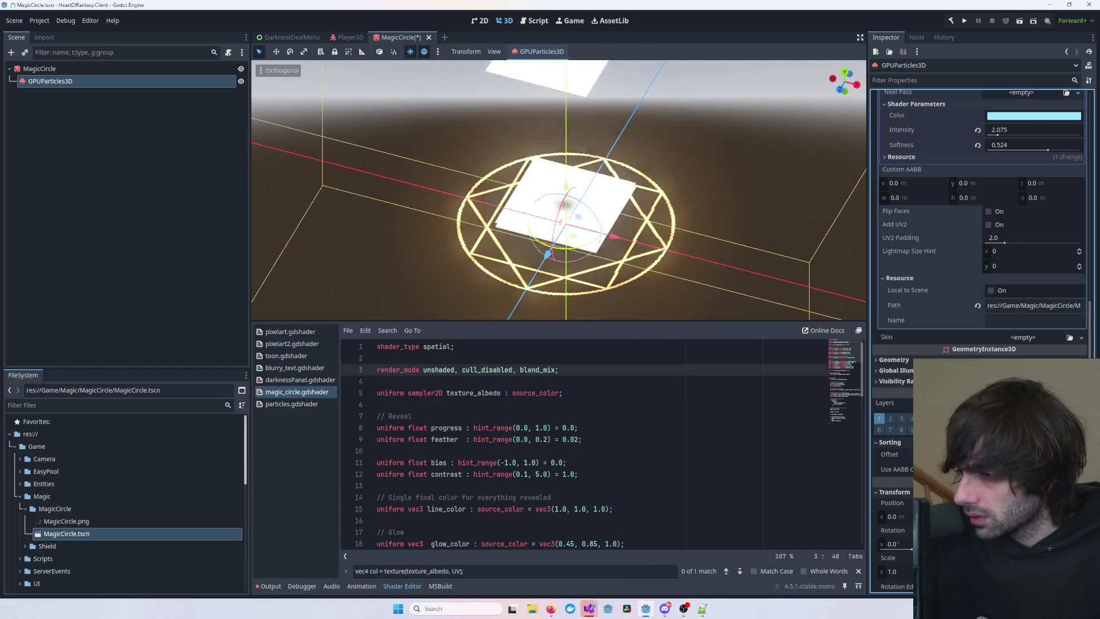
pyautogui.scroll(-3, 911, 487)
pyautogui.moveTo(911, 487); pyautogui.dragTo(903, 486)
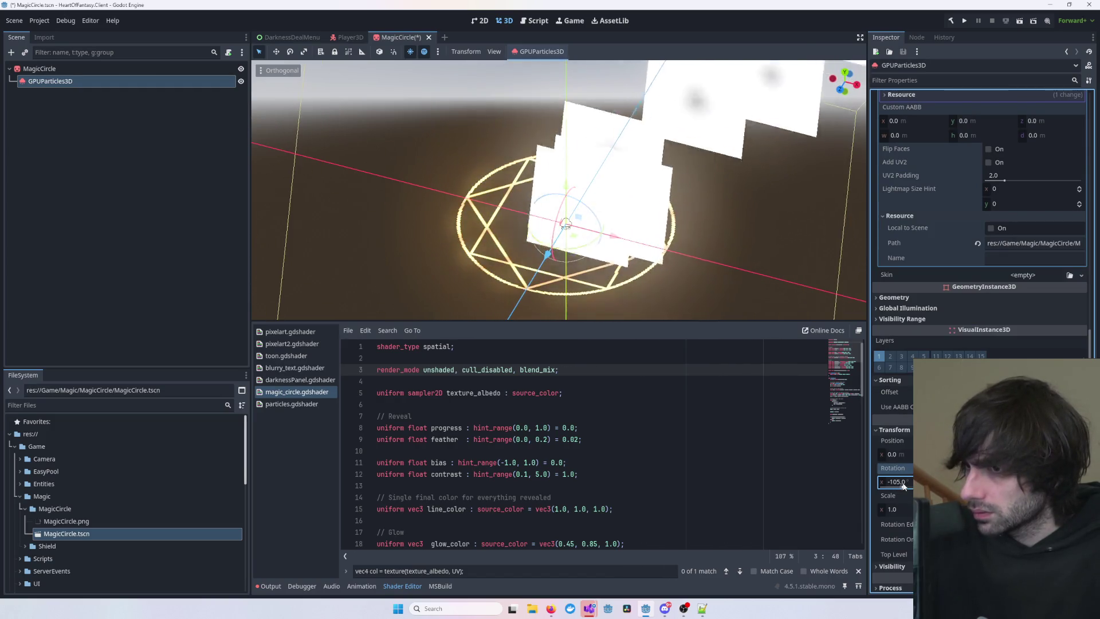
pyautogui.hotkey('ctrl', 'z')
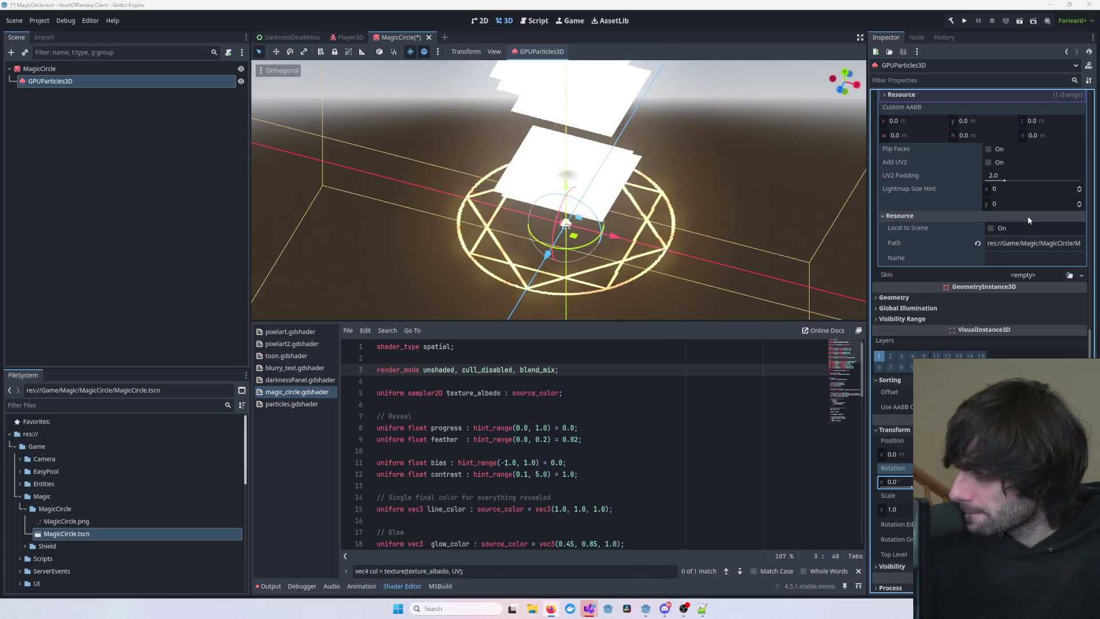
pyautogui.click(698, 206)
pyautogui.scroll(-5, 699, 207)
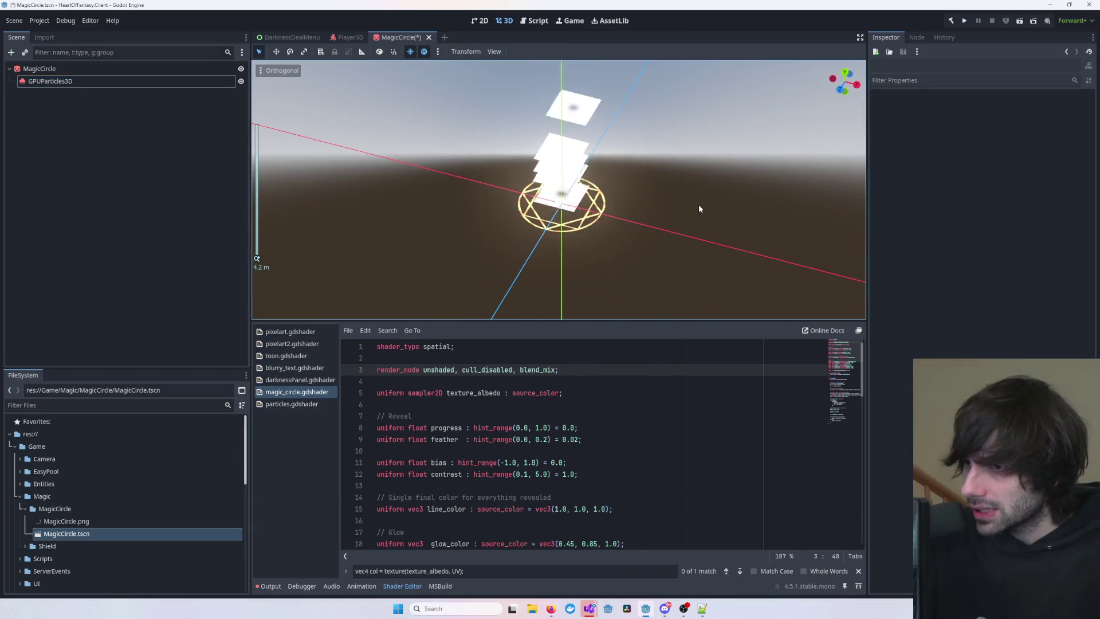
pyautogui.scroll(3, 733, 229)
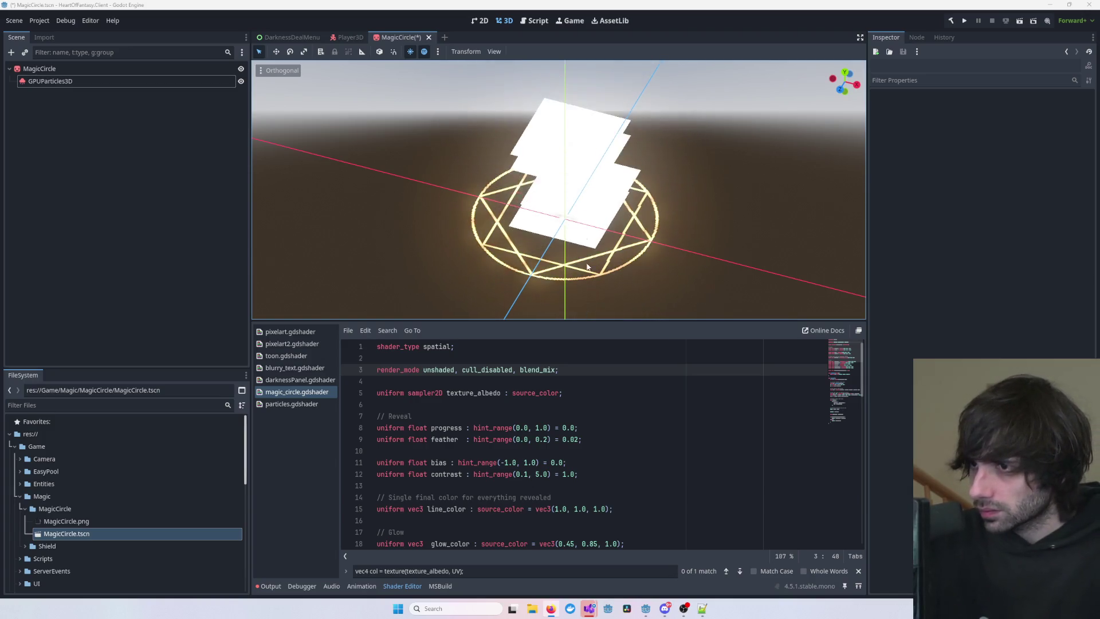
# - Select GPUParticles3D to find its particles.gdshader material, then paste the glowing-disc code over the open shader
pyautogui.click(582, 211)
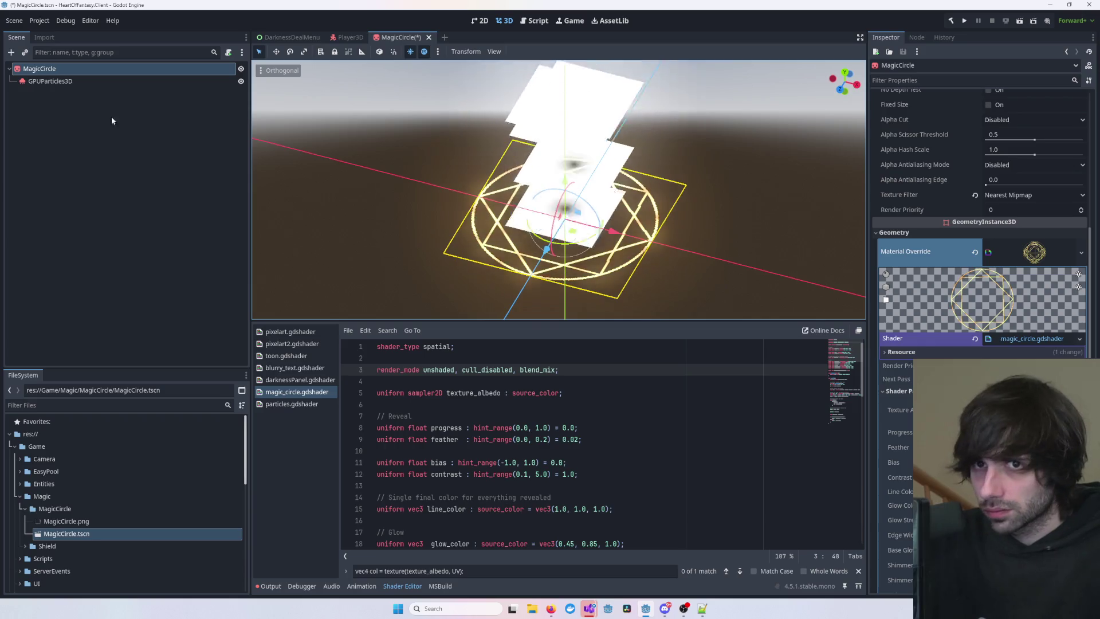
pyautogui.click(52, 80)
pyautogui.scroll(-10, 1003, 257)
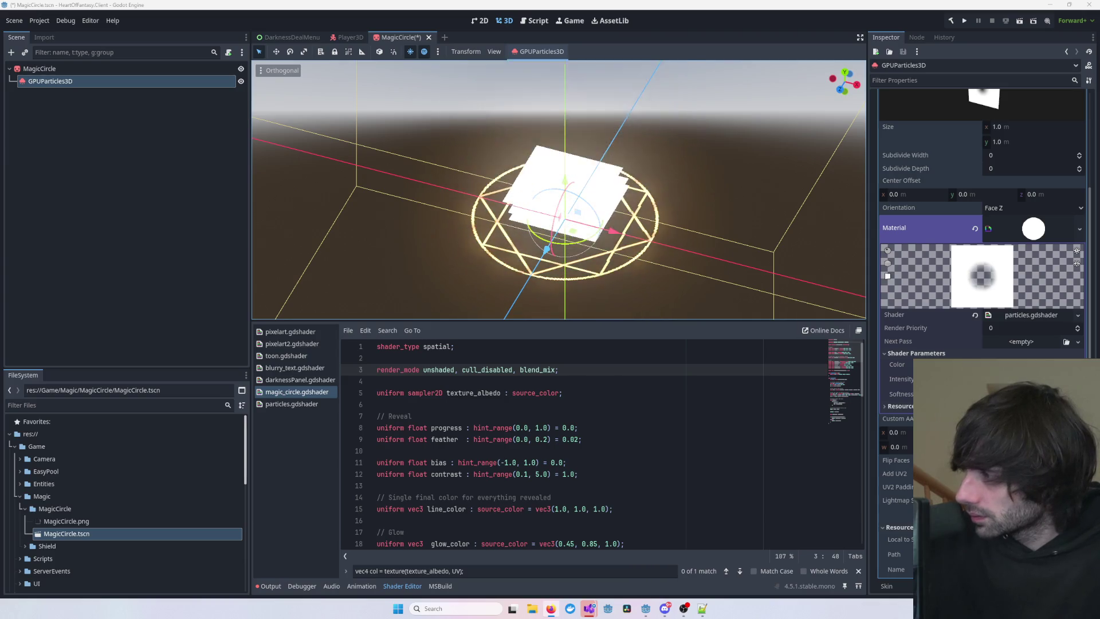
pyautogui.hotkey('ctrl', 'a')
pyautogui.hotkey('ctrl', 'v')
# - Undo the paste in magic_circle.gdshader and paste the glowing-disc code into particles.gdshader instead, saving it
pyautogui.hotkey('ctrl', 's')
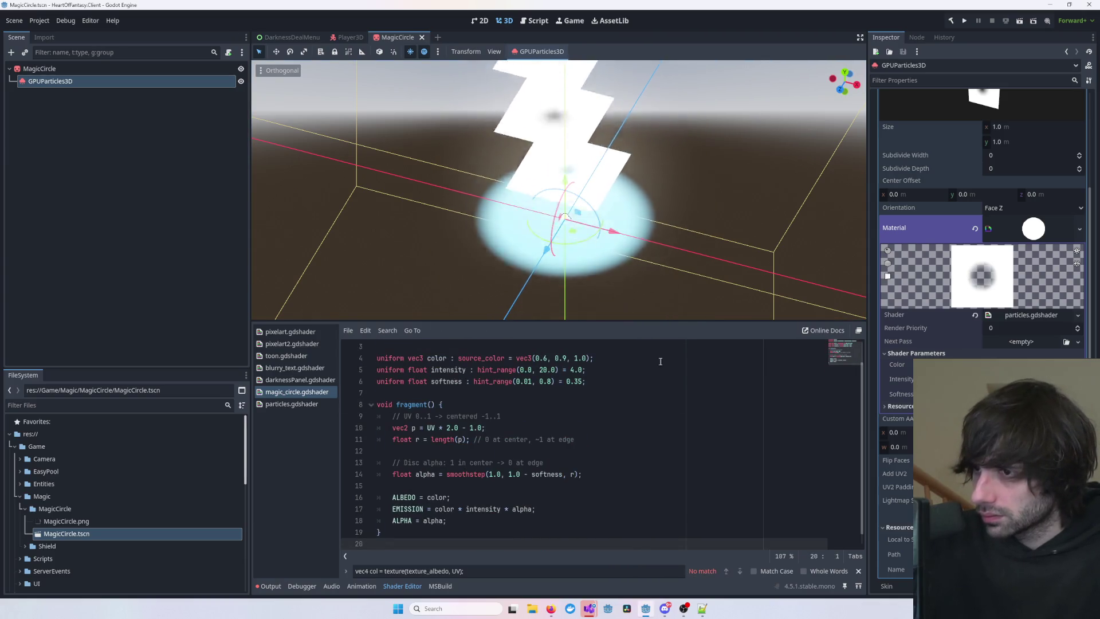
pyautogui.hotkey('ctrl', 'z')
pyautogui.click(56, 82)
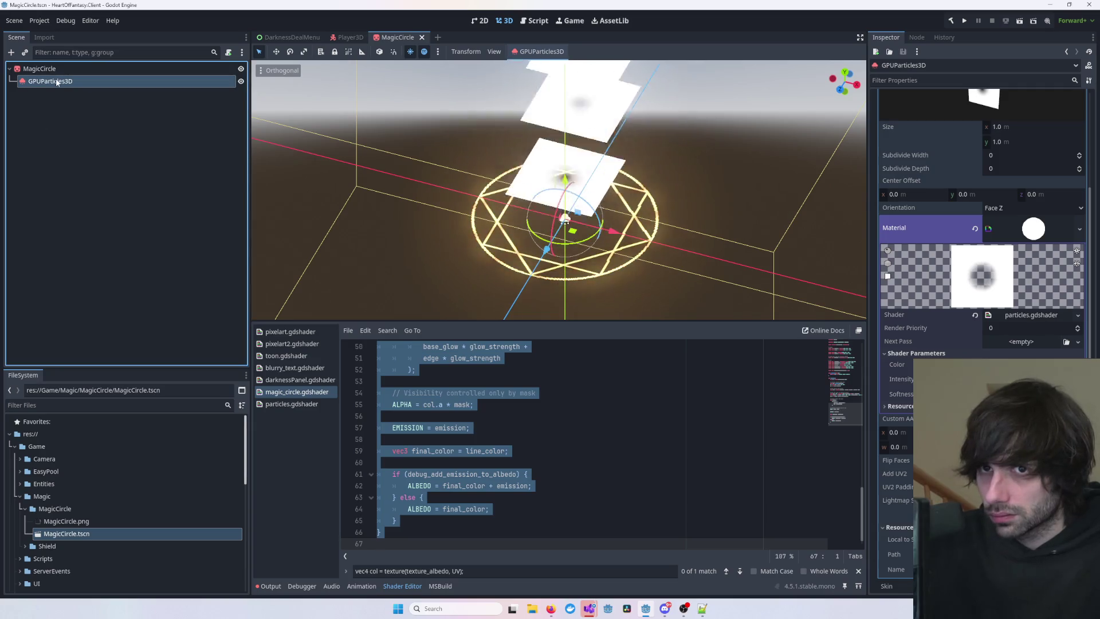
pyautogui.click(291, 404)
pyautogui.click(503, 397)
pyautogui.hotkey('ctrl', 'a')
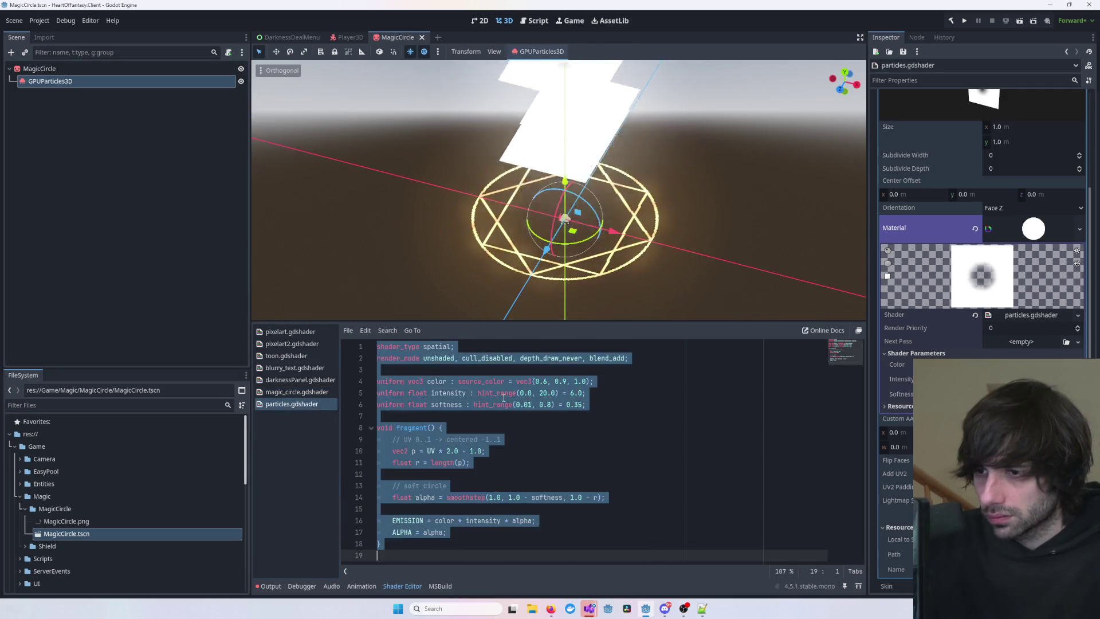
pyautogui.hotkey('ctrl', 'v')
pyautogui.hotkey('ctrl', 's')
# - From a low side view of the discs, check the Intensity and Softness shader parameters
pyautogui.moveTo(447, 241)
pyautogui.mouseDown()
pyautogui.moveTo(435, 166)
pyautogui.moveTo(504, 201)
pyautogui.moveTo(652, 208)
pyautogui.moveTo(601, 269)
pyautogui.mouseUp()
pyautogui.scroll(-2, 537, 216)
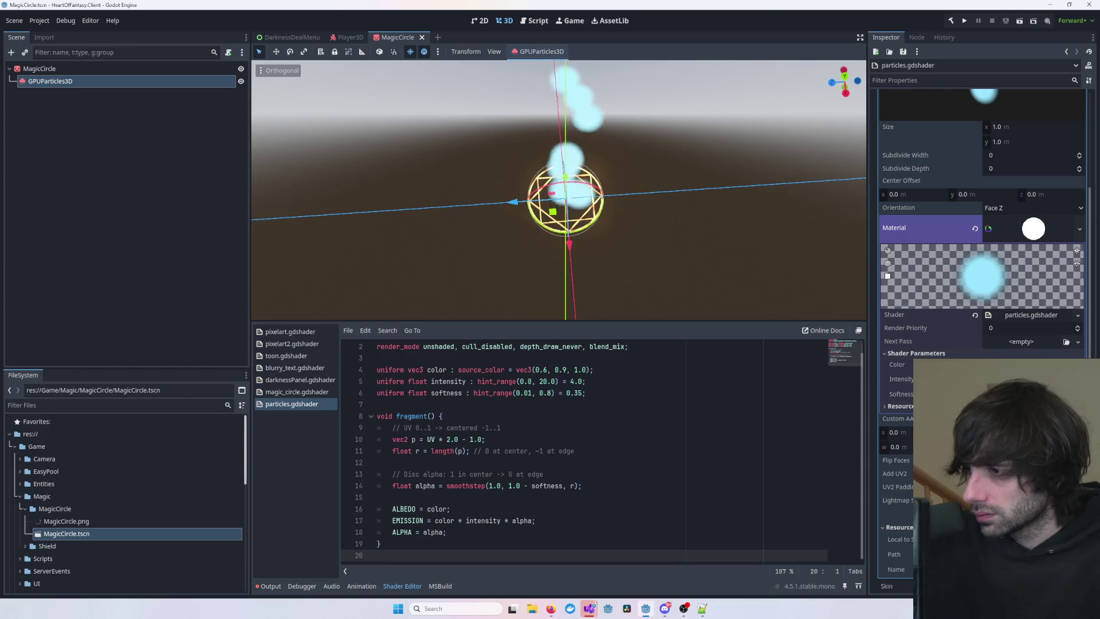
pyautogui.click(901, 379)
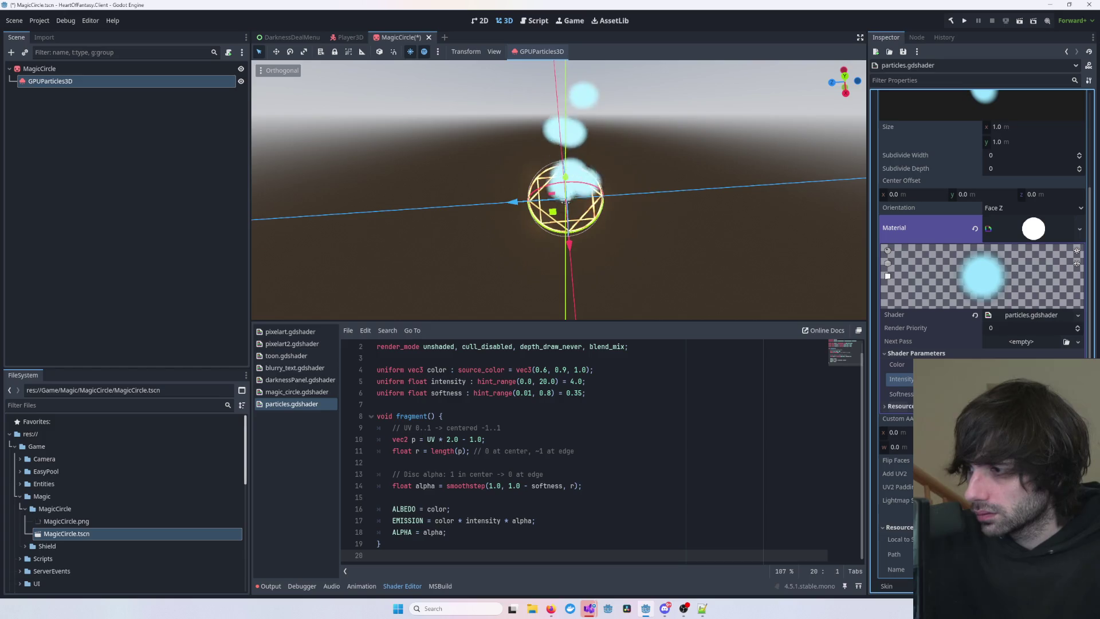
pyautogui.click(901, 393)
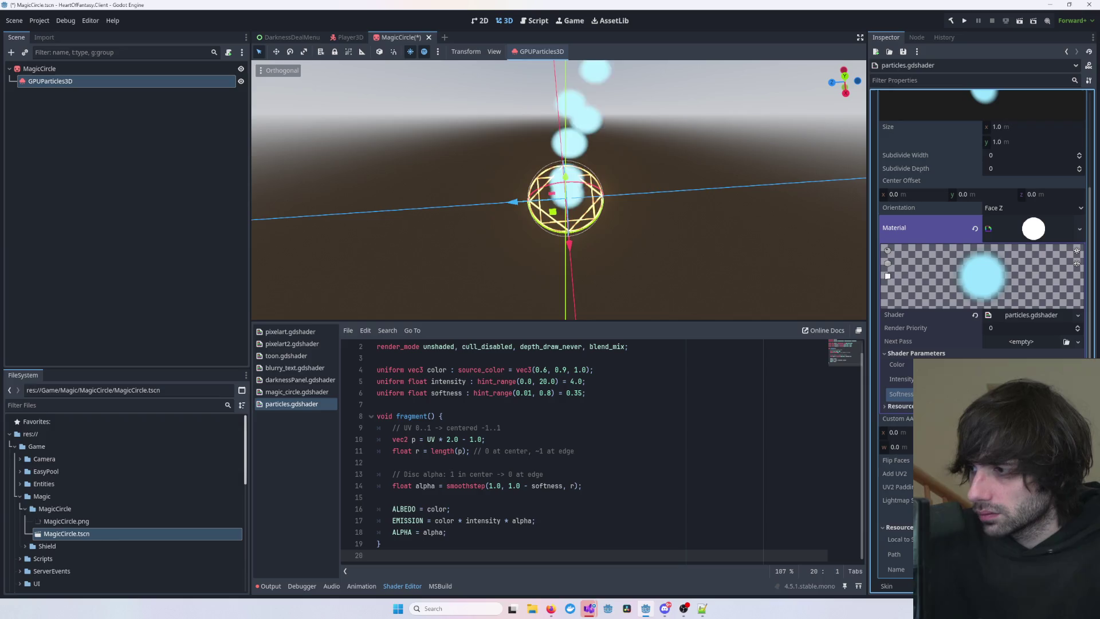
pyautogui.click(900, 378)
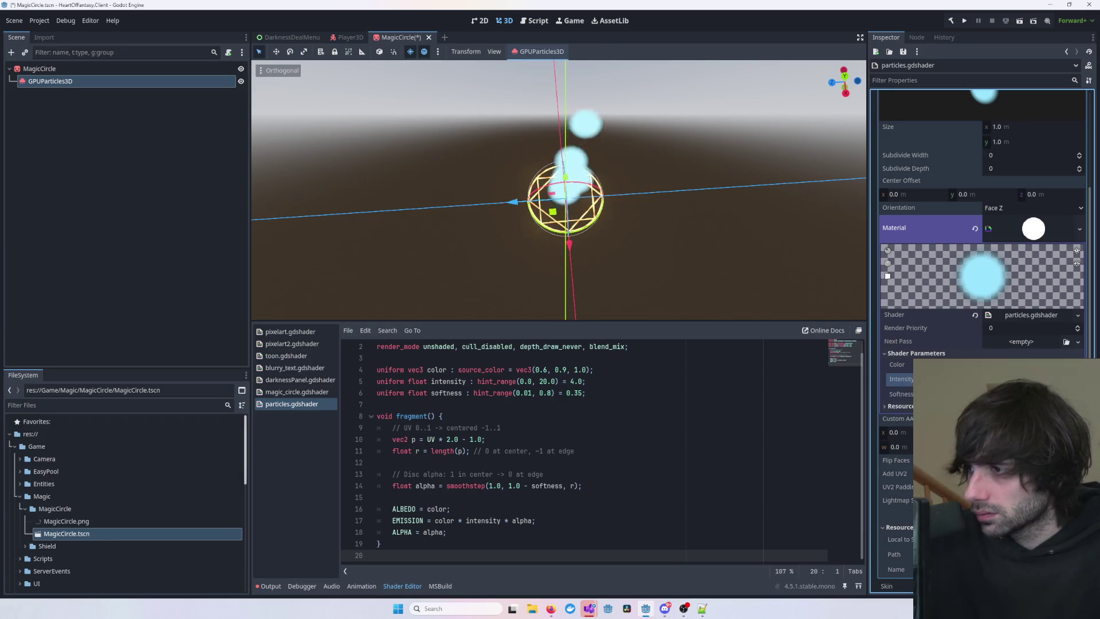
pyautogui.scroll(1, 539, 431)
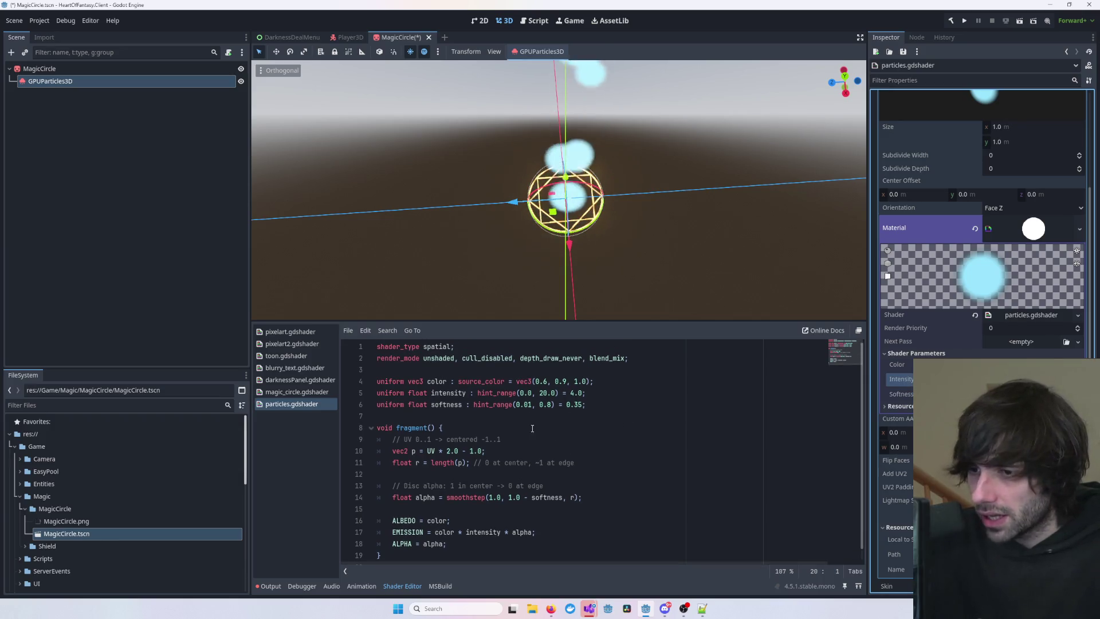
# - Remove intensity from the EMISSION line, delete the intensity uniform, and save particles.gdshader
pyautogui.doubleClick(444, 392)
pyautogui.scroll(-1, 611, 424)
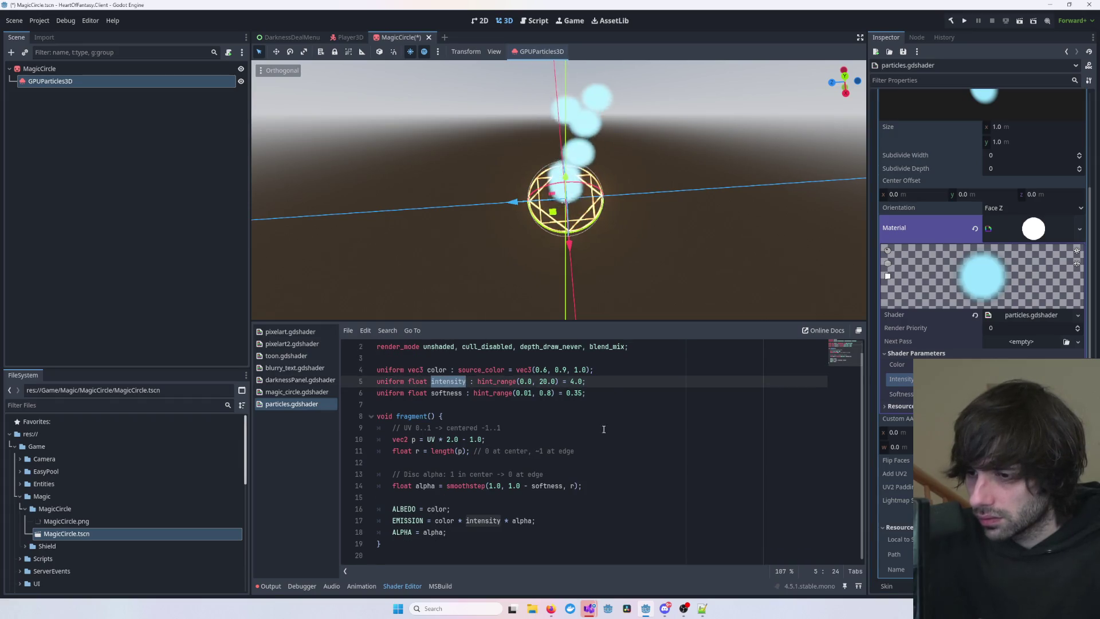
pyautogui.doubleClick(416, 520)
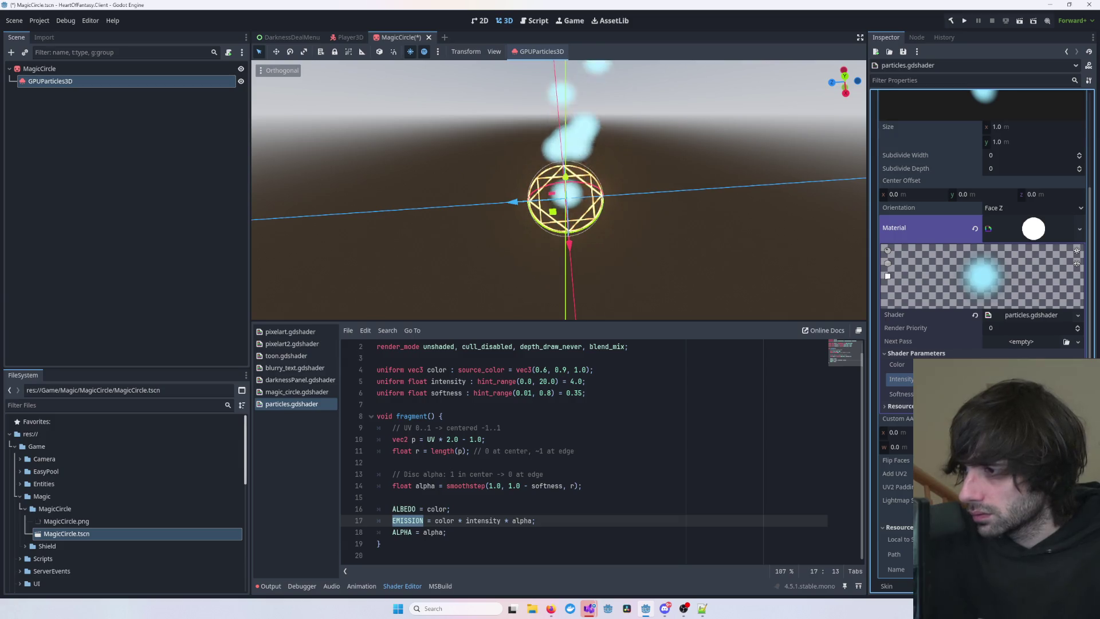
pyautogui.doubleClick(483, 520)
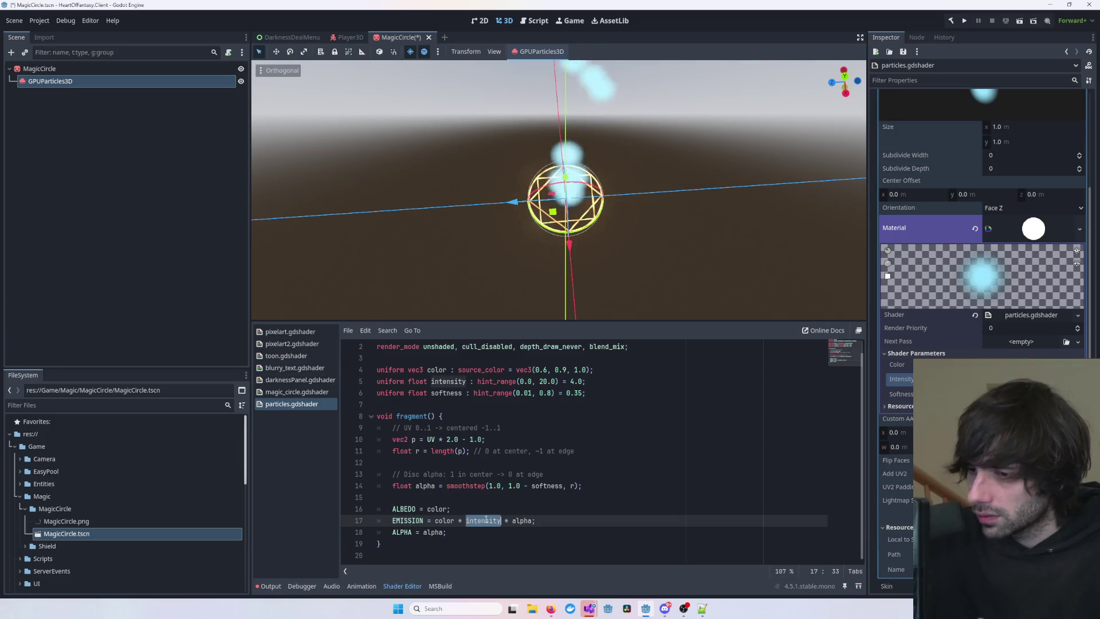
pyautogui.press('BackSpace')
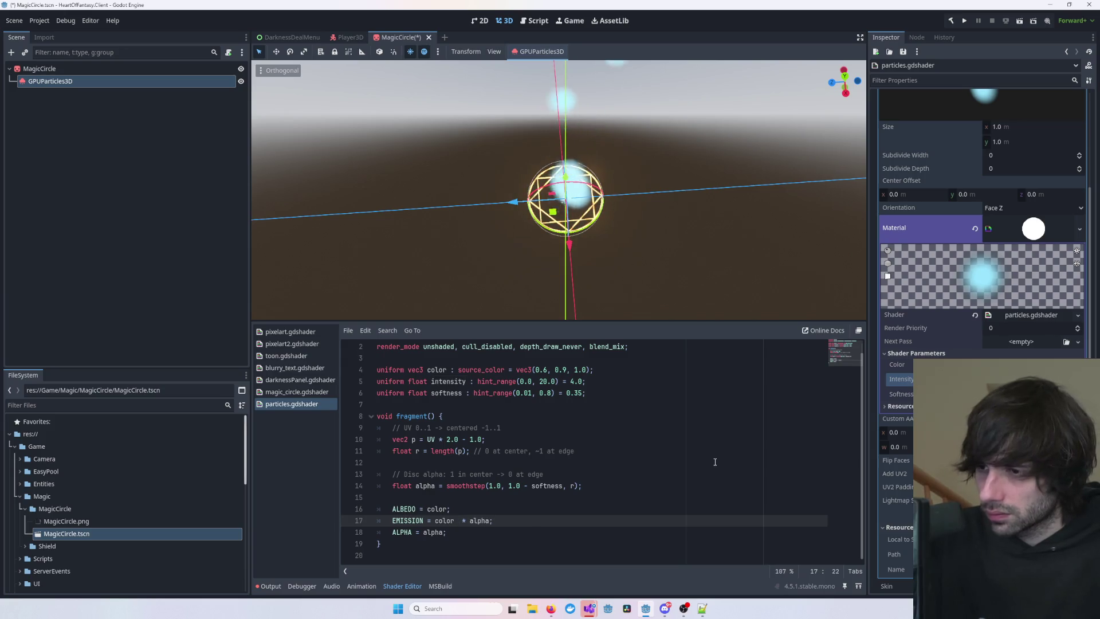
pyautogui.press('BackSpace')
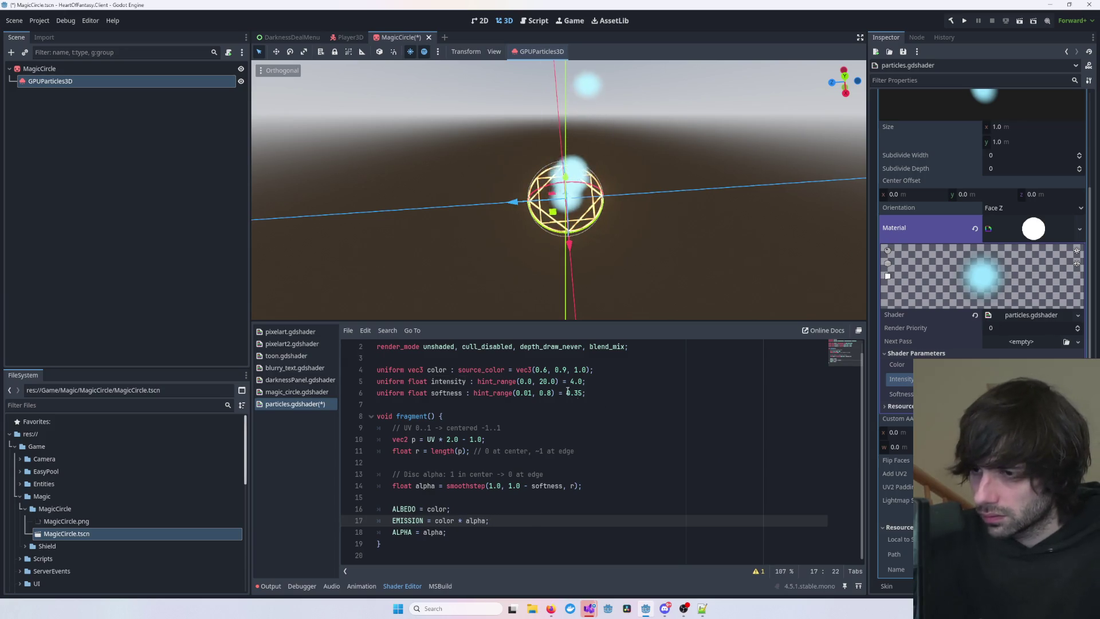
pyautogui.tripleClick(563, 382)
pyautogui.press('BackSpace')
pyautogui.hotkey('ctrl', 's')
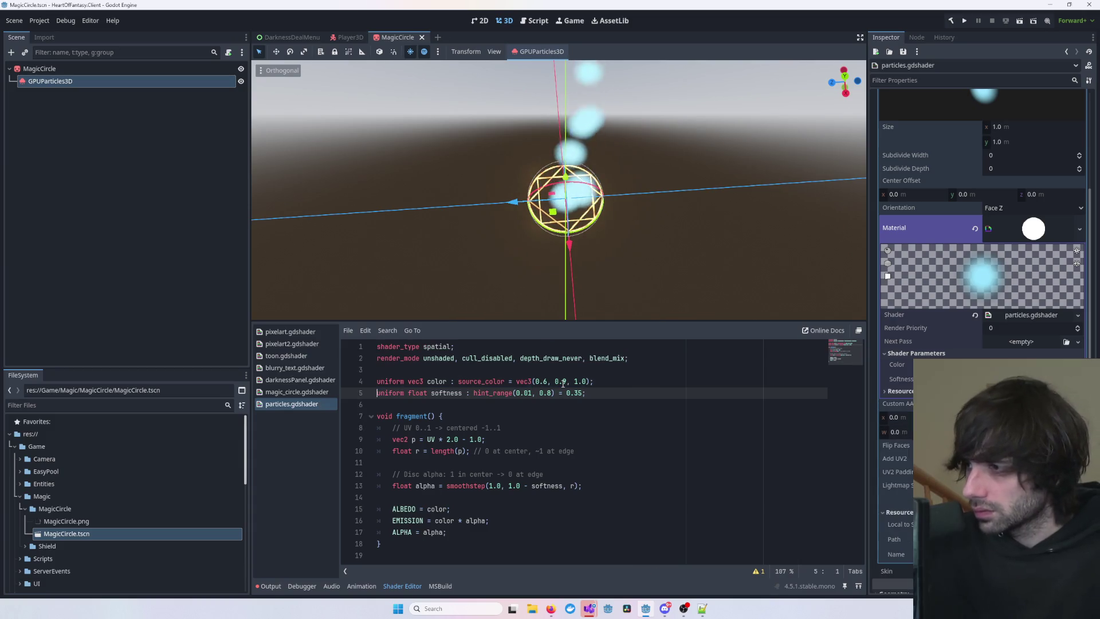
# - Lower the Softness parameter so the discs look larger and more solid
pyautogui.moveTo(1008, 378)
pyautogui.mouseDown()
pyautogui.moveTo(974, 378)
pyautogui.moveTo(990, 378)
pyautogui.mouseUp()
pyautogui.moveTo(748, 282)
pyautogui.mouseDown()
pyautogui.moveTo(612, 178)
pyautogui.moveTo(606, 119)
pyautogui.moveTo(683, 216)
pyautogui.mouseUp()
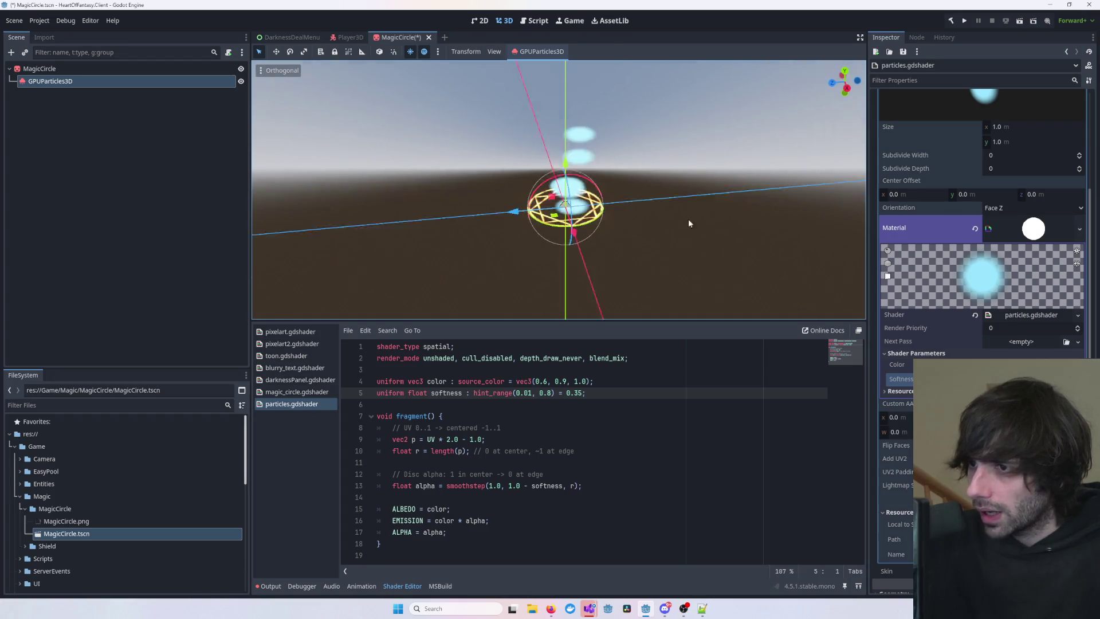
pyautogui.scroll(5, 657, 206)
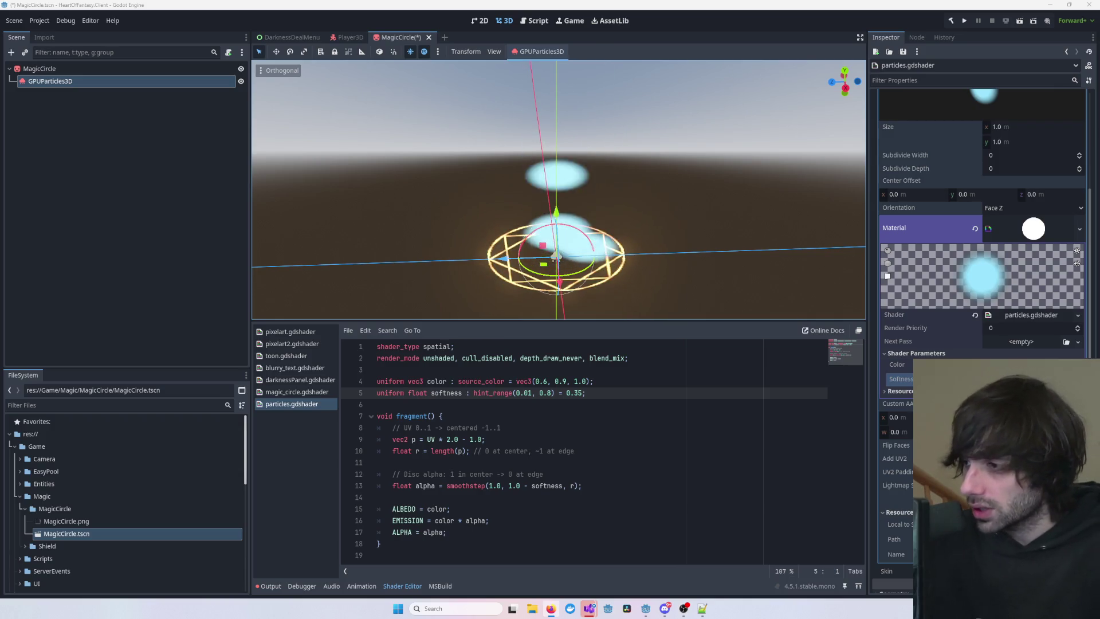
pyautogui.click(718, 430)
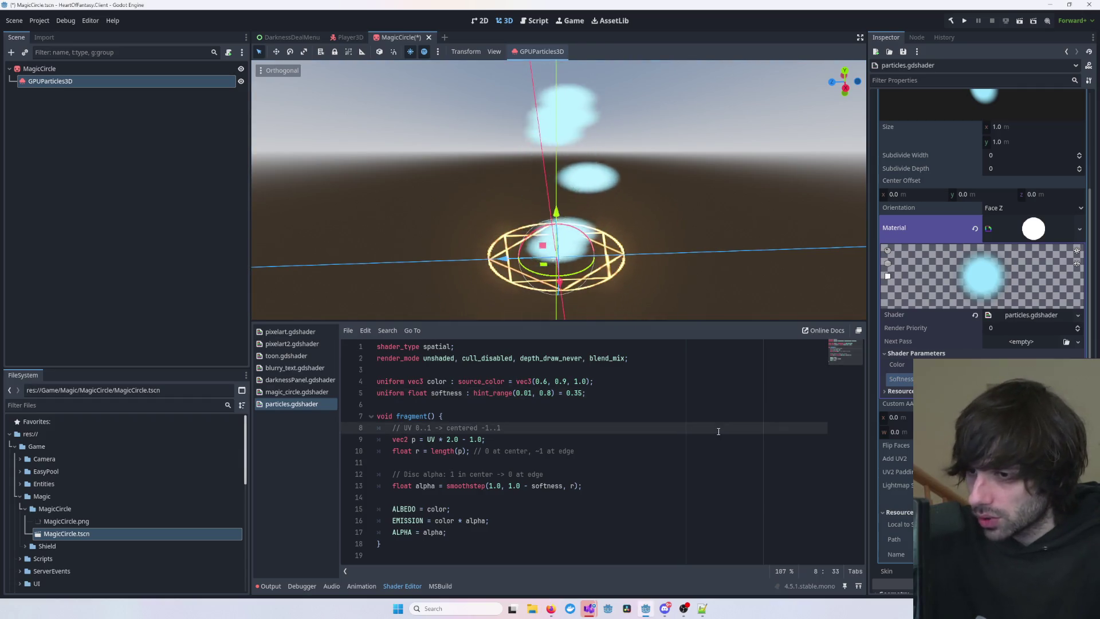
pyautogui.click(1056, 237)
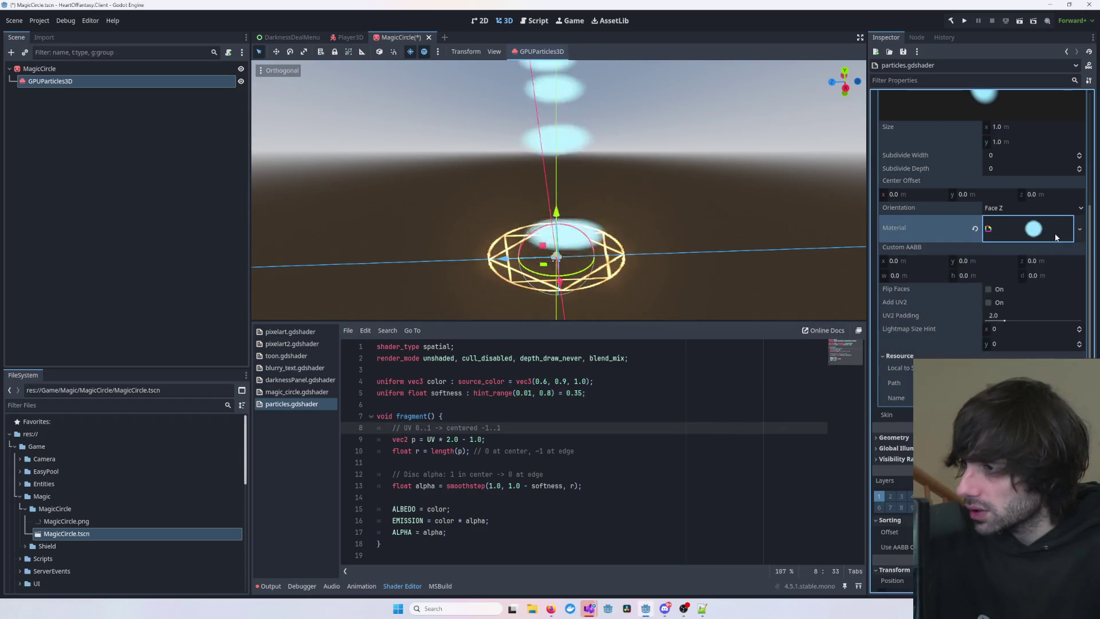
pyautogui.click(1056, 236)
pyautogui.click(1083, 232)
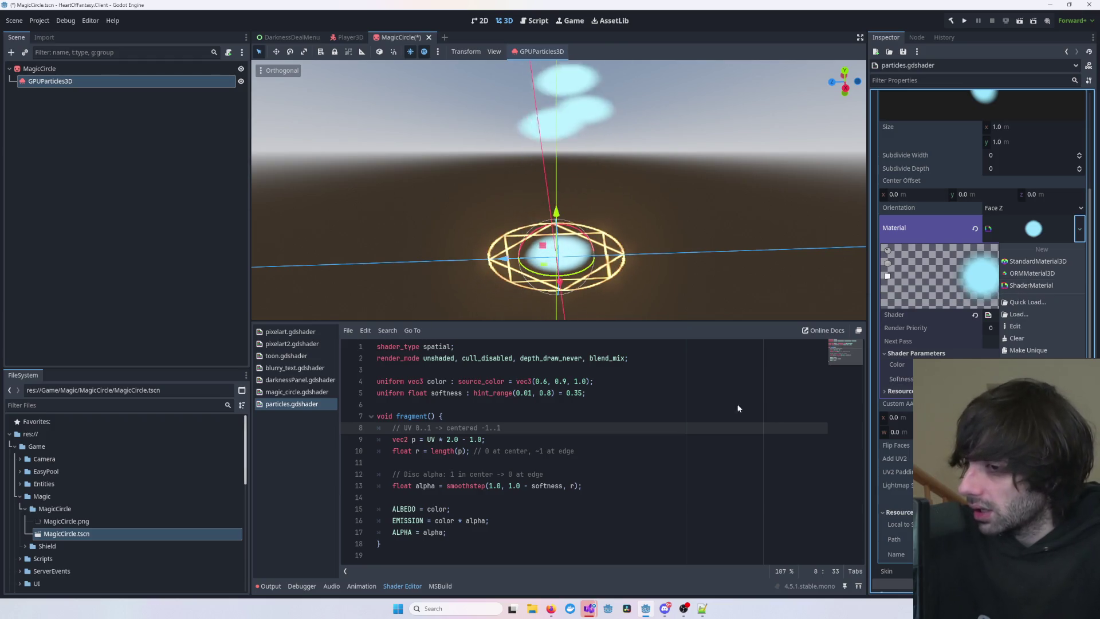
pyautogui.click(820, 423)
pyautogui.hotkey('shift', 'Down')
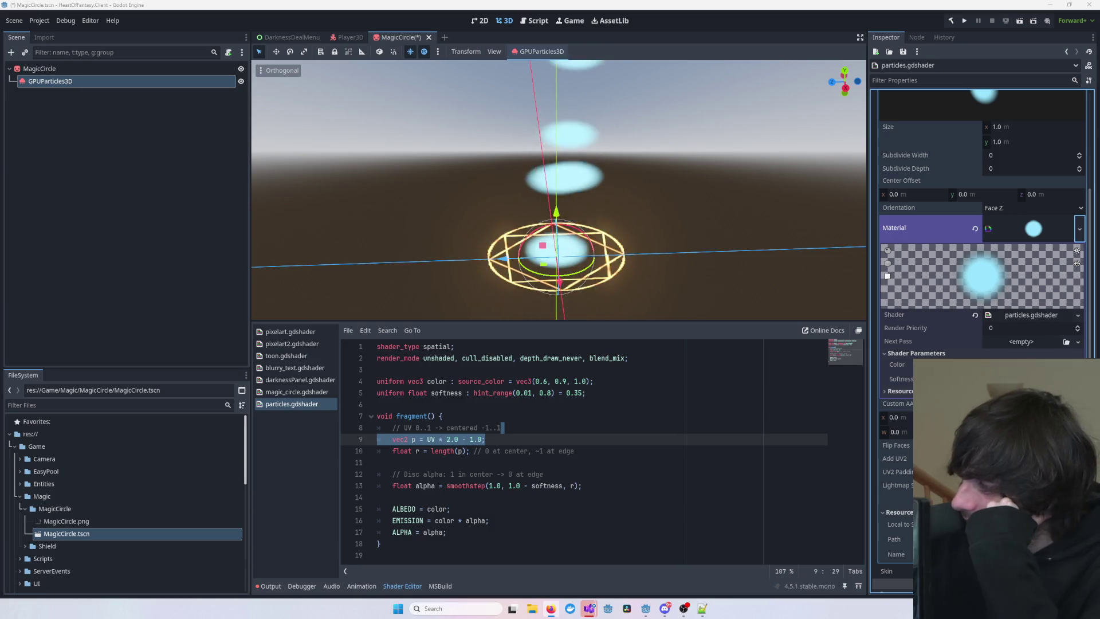
pyautogui.click(674, 206)
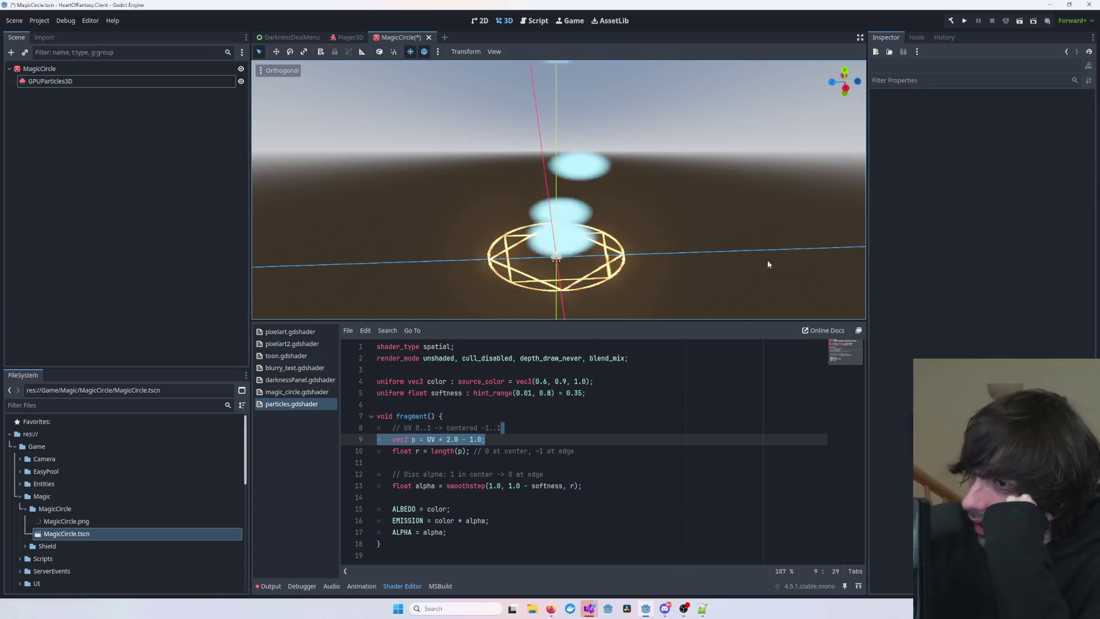
pyautogui.moveTo(767, 259); pyautogui.dragTo(680, 238)
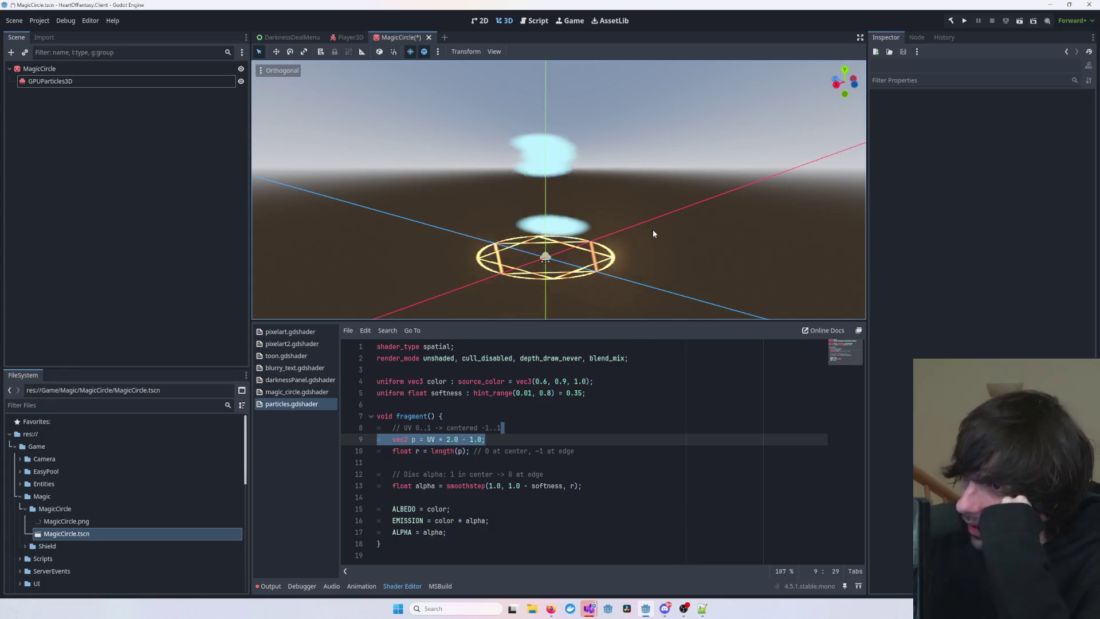
pyautogui.moveTo(641, 225); pyautogui.dragTo(559, 225)
pyautogui.click(587, 252)
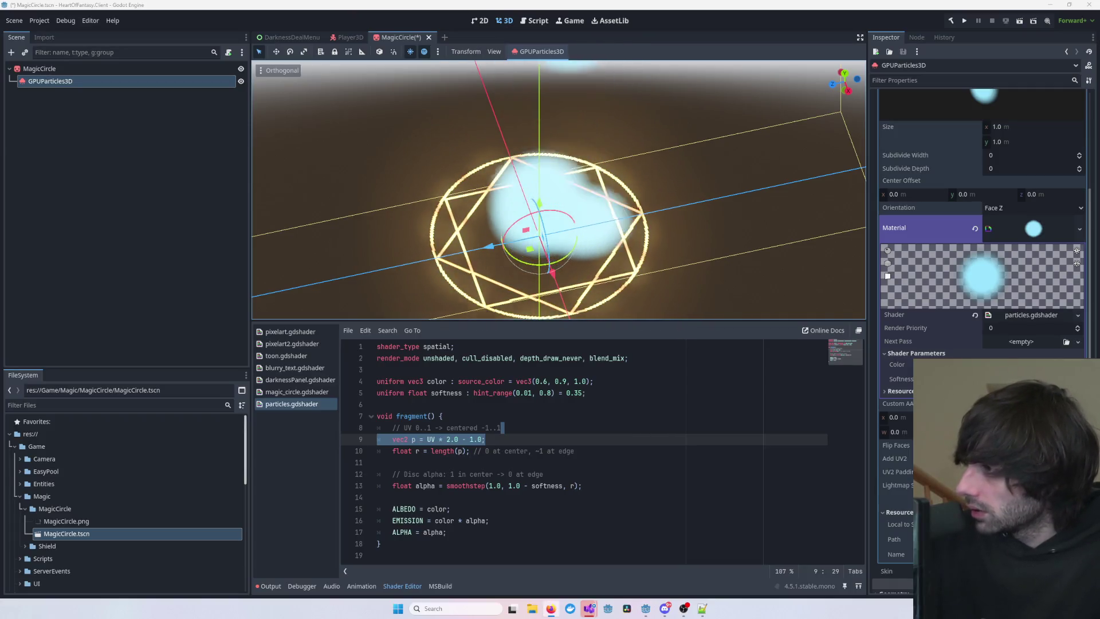
pyautogui.click(632, 440)
pyautogui.hotkey('ctrl', 'a')
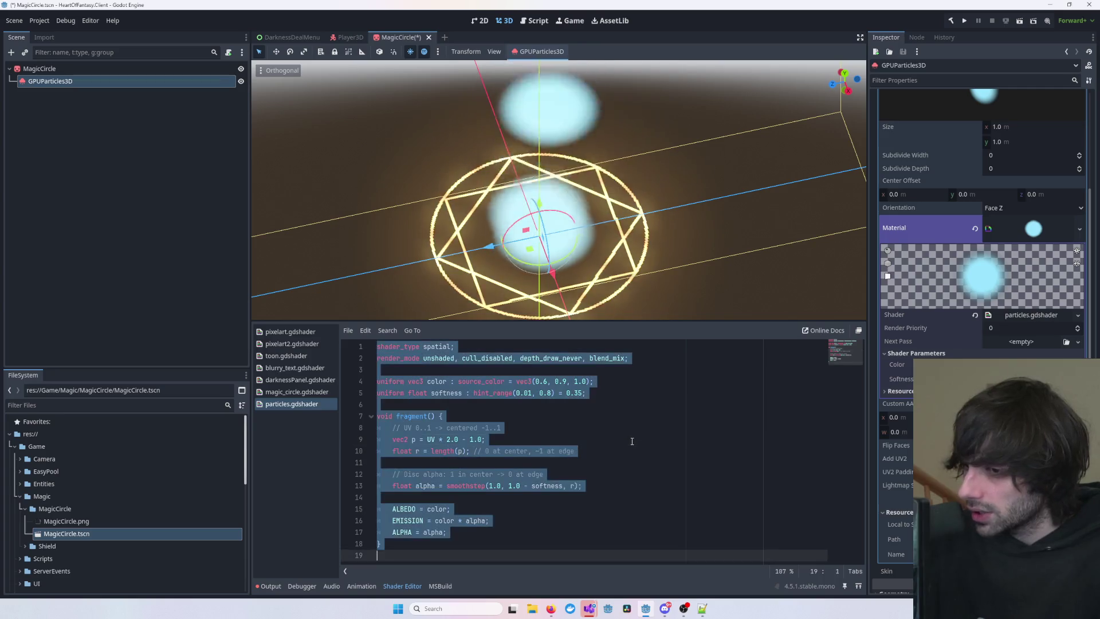
pyautogui.click(714, 421)
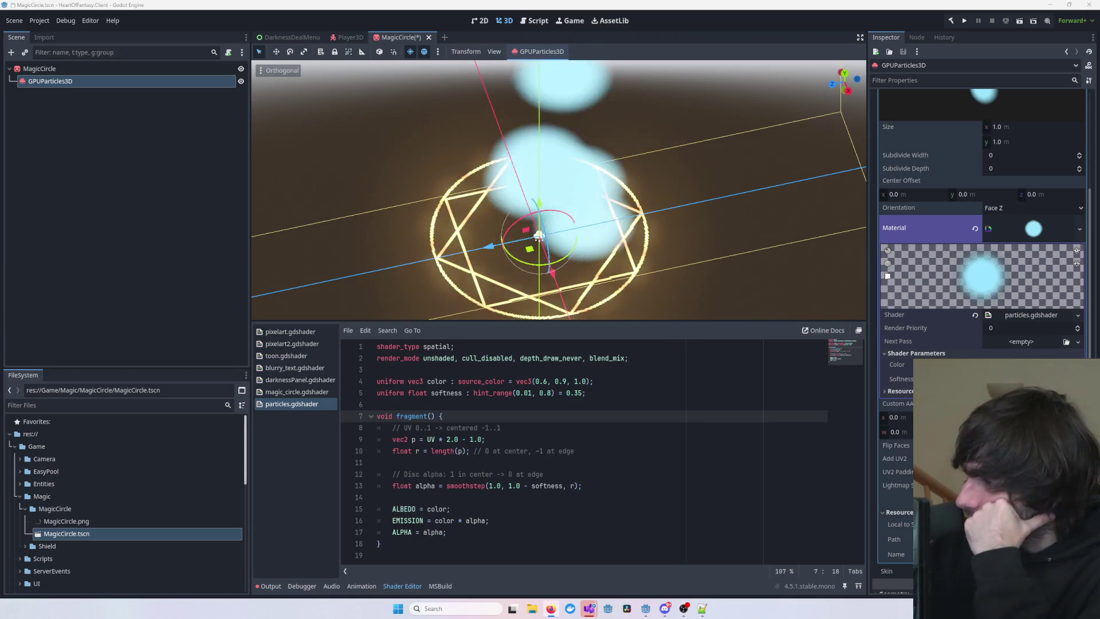
pyautogui.scroll(5, 1008, 201)
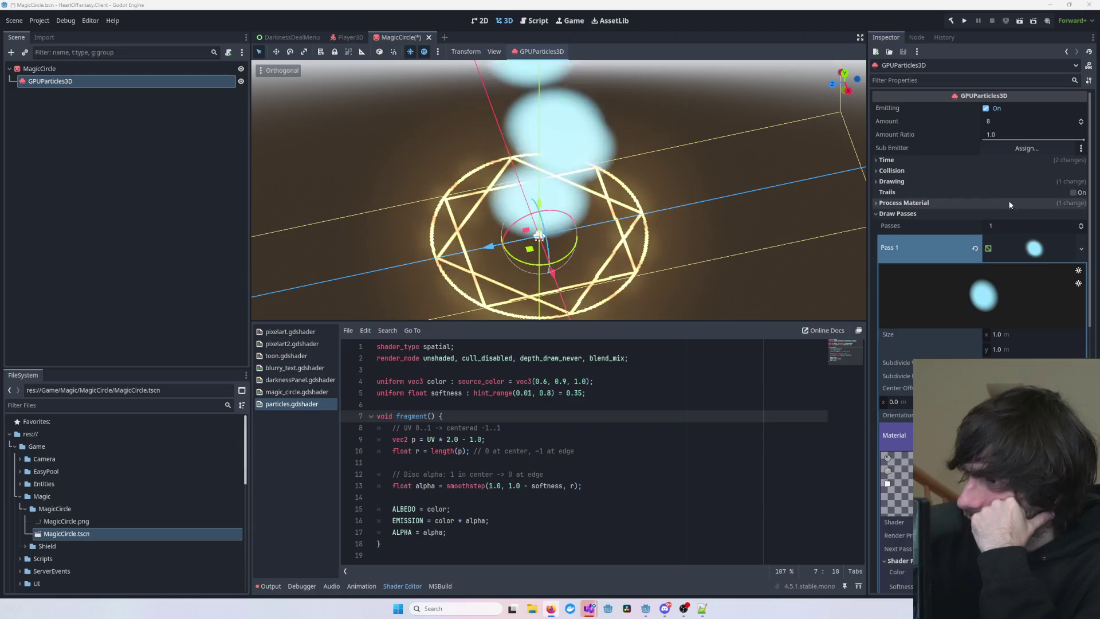
# - Toggle Draw Passes, collapse the Pass 1 QuadMesh, and scroll the GPUParticles3D Inspector to the top
pyautogui.click(929, 214)
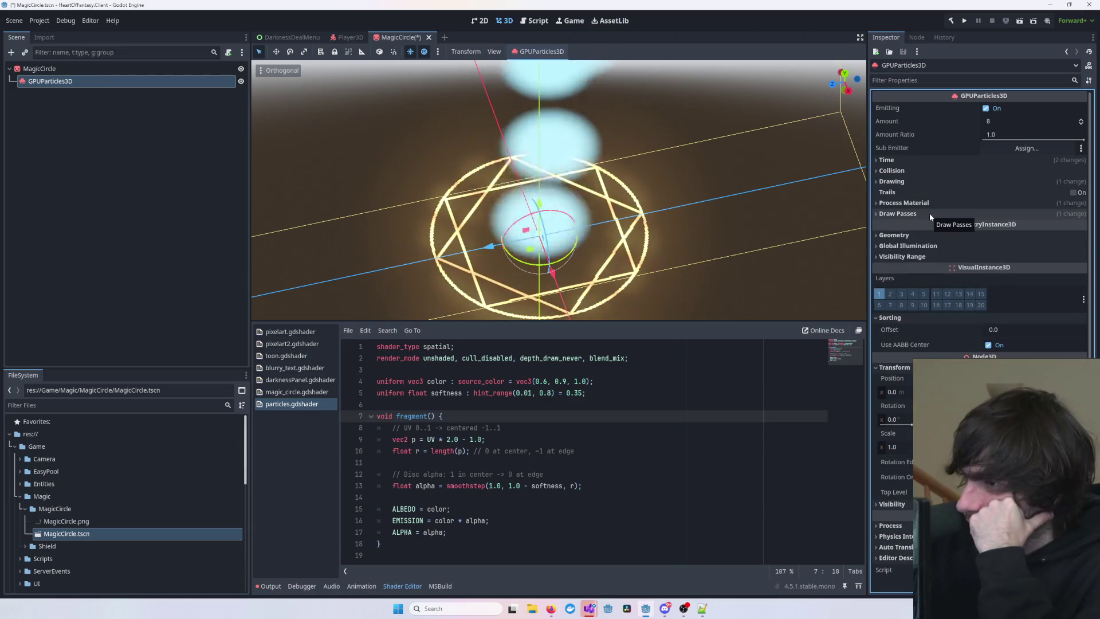
pyautogui.click(929, 213)
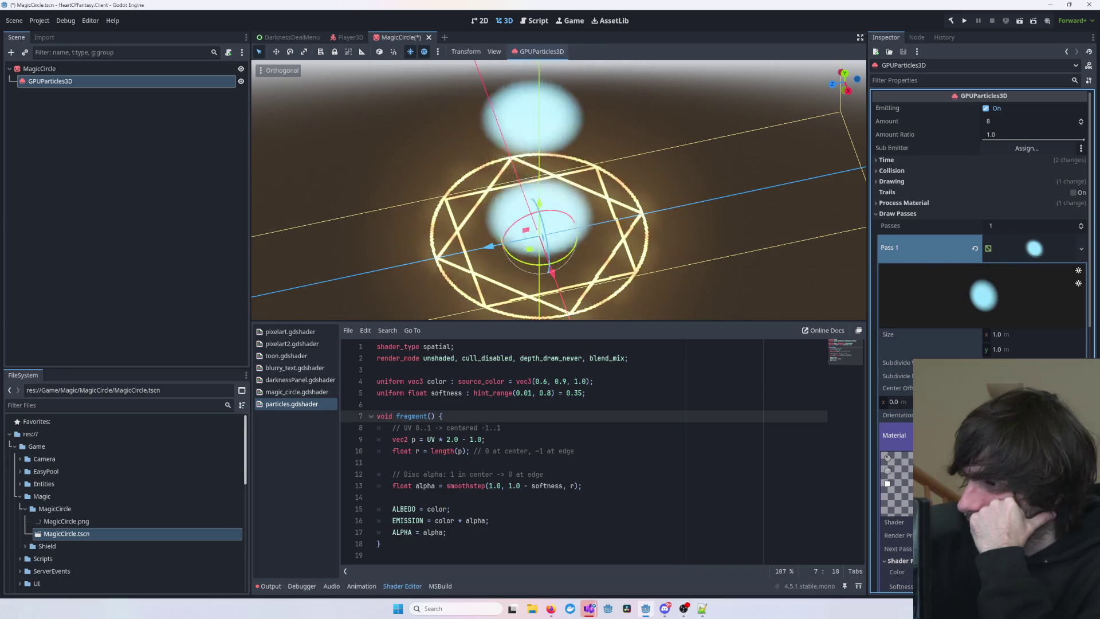
pyautogui.scroll(-2, 1017, 246)
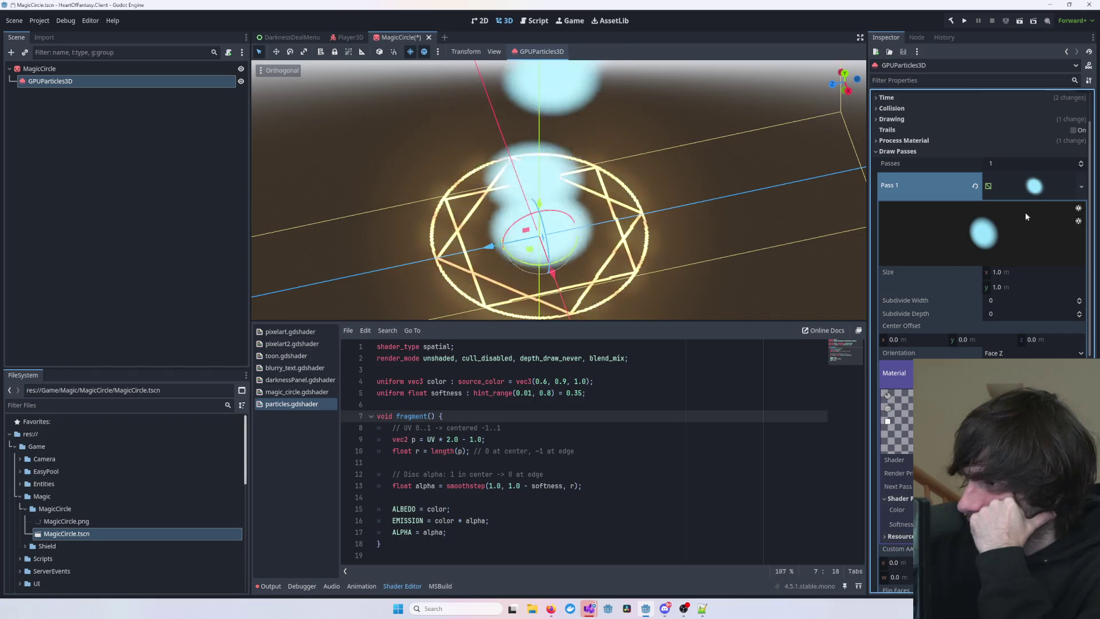
pyautogui.click(1026, 187)
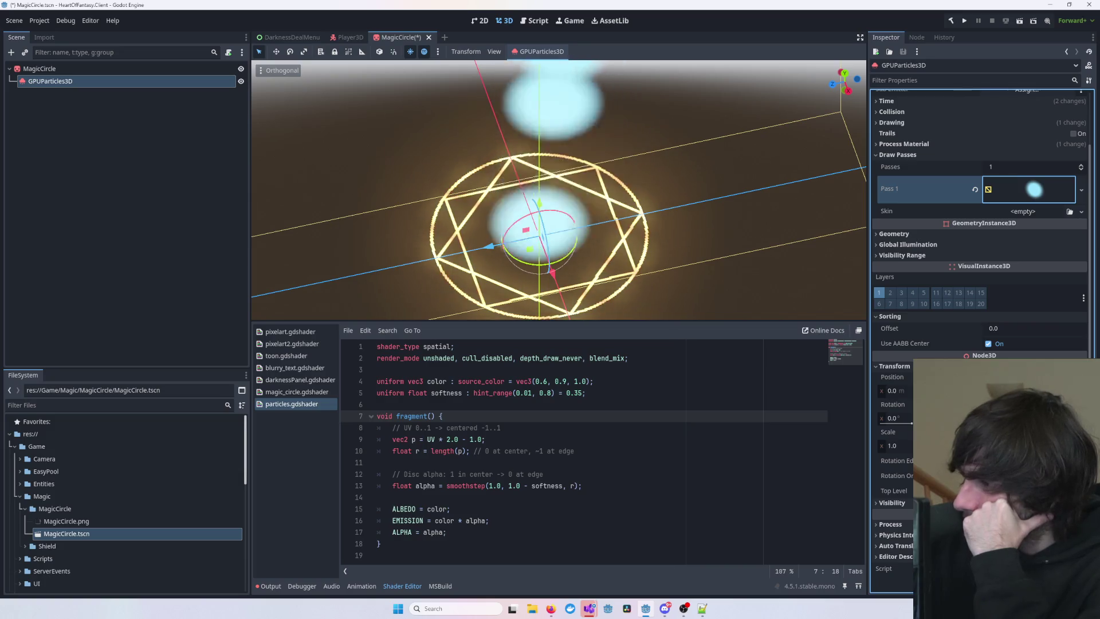
pyautogui.click(73, 82)
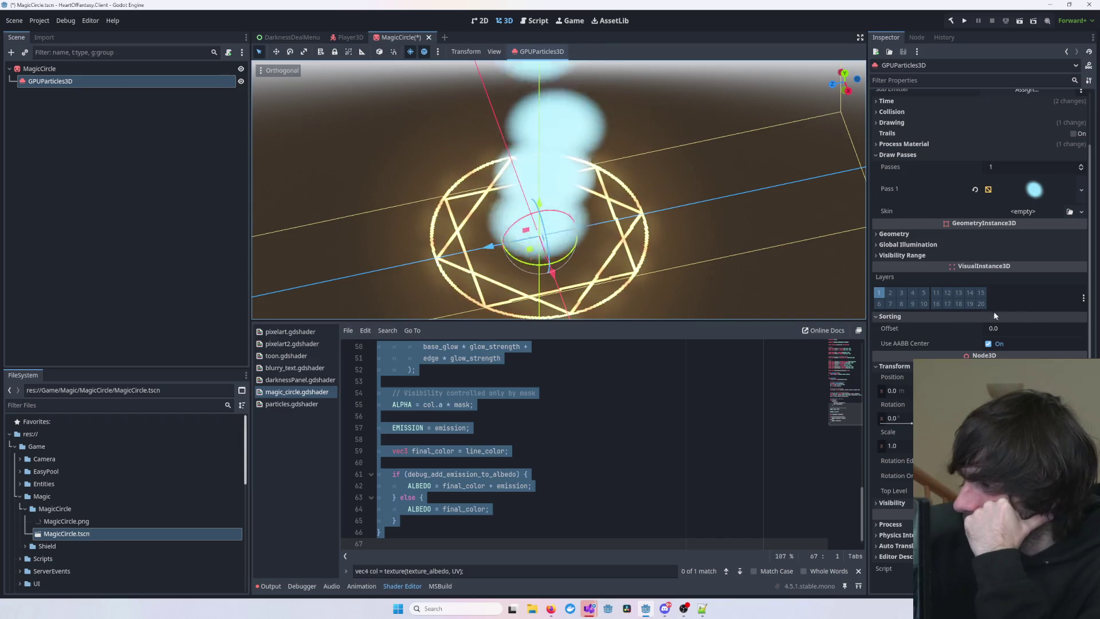
pyautogui.scroll(3, 980, 308)
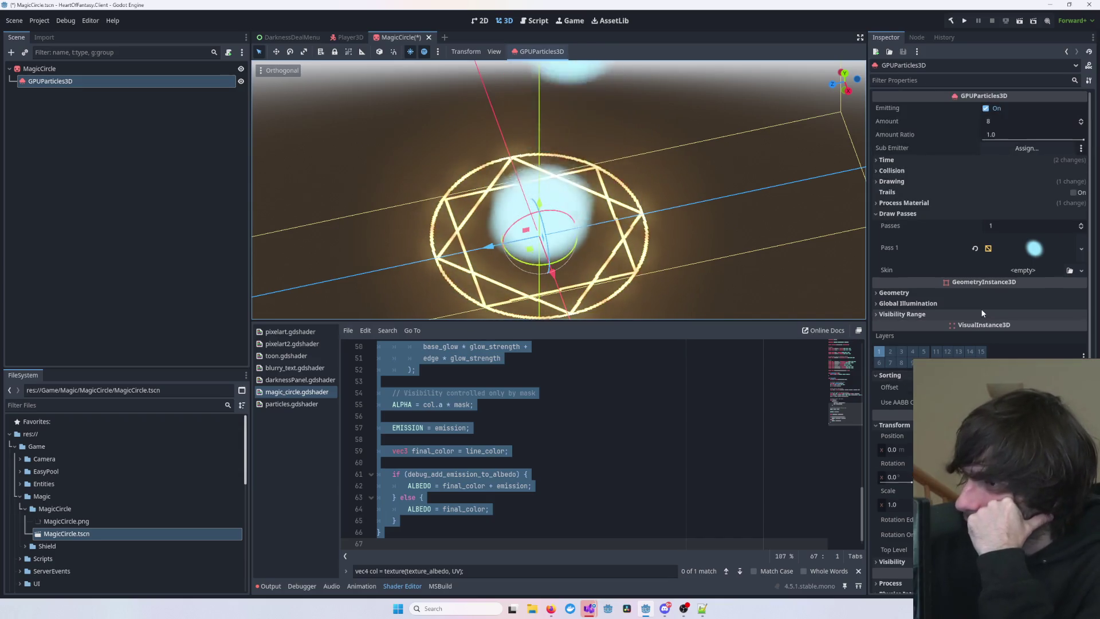
# - Filter the Inspector properties by 'bill' and check the Global Illumination options
pyautogui.click(986, 81)
pyautogui.write('bil')
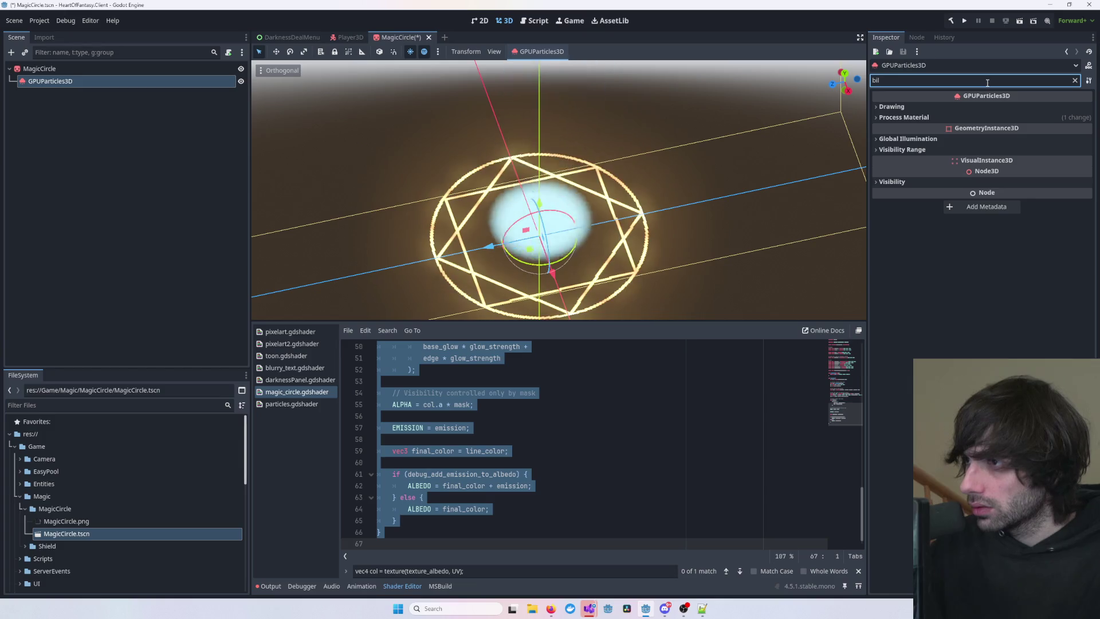
pyautogui.write('boa')
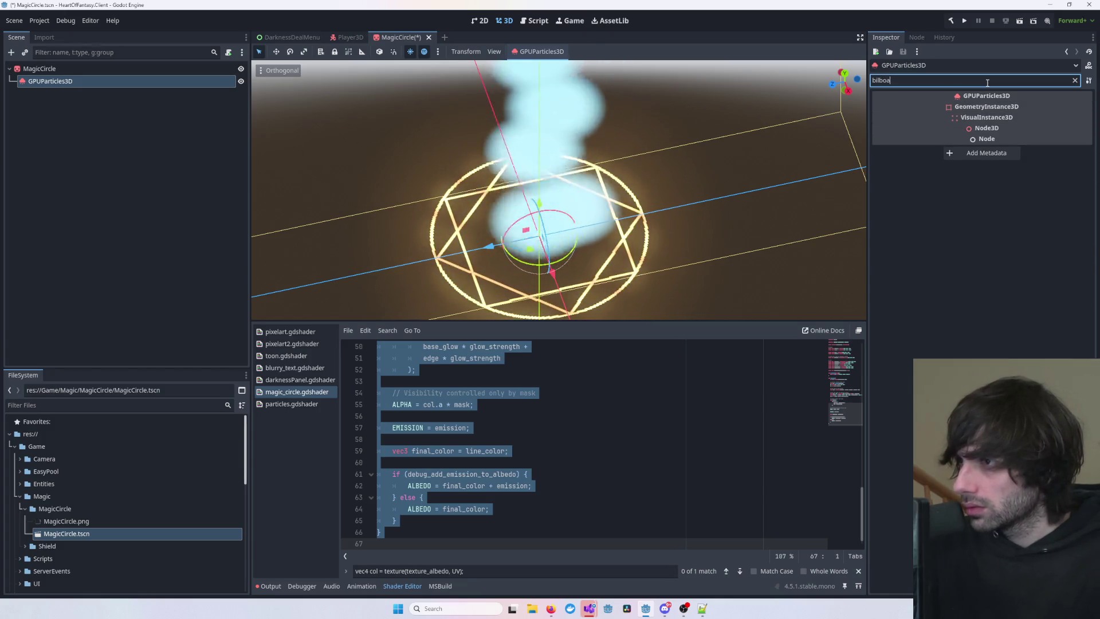
pyautogui.press('BackSpace')
pyautogui.press('BackSpace')
pyautogui.press('BackSpace')
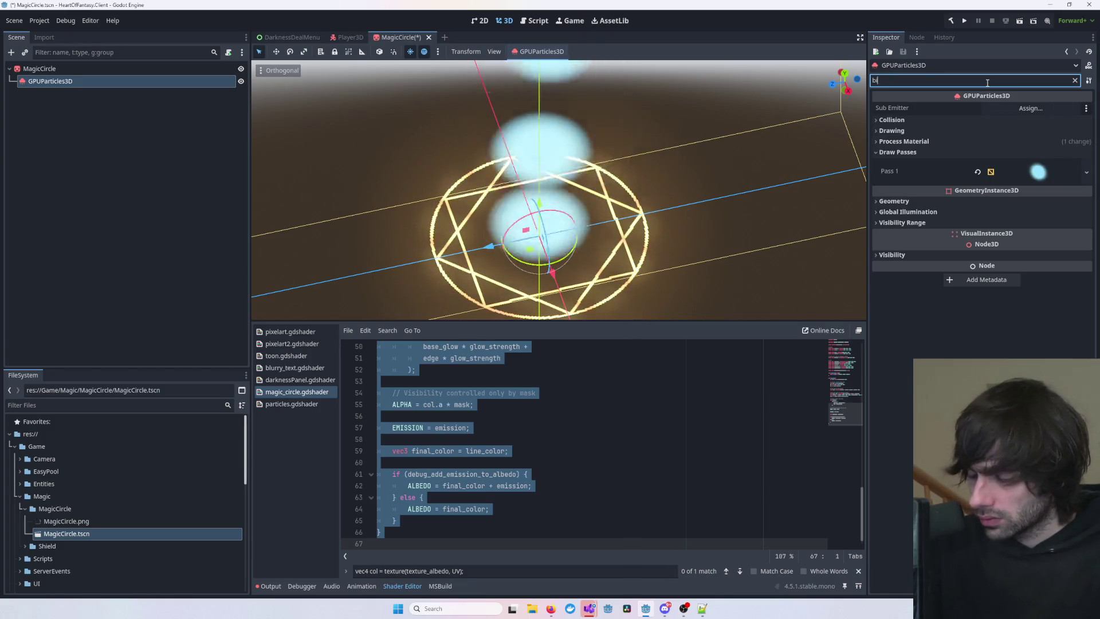
pyautogui.write('llb')
pyautogui.press('BackSpace')
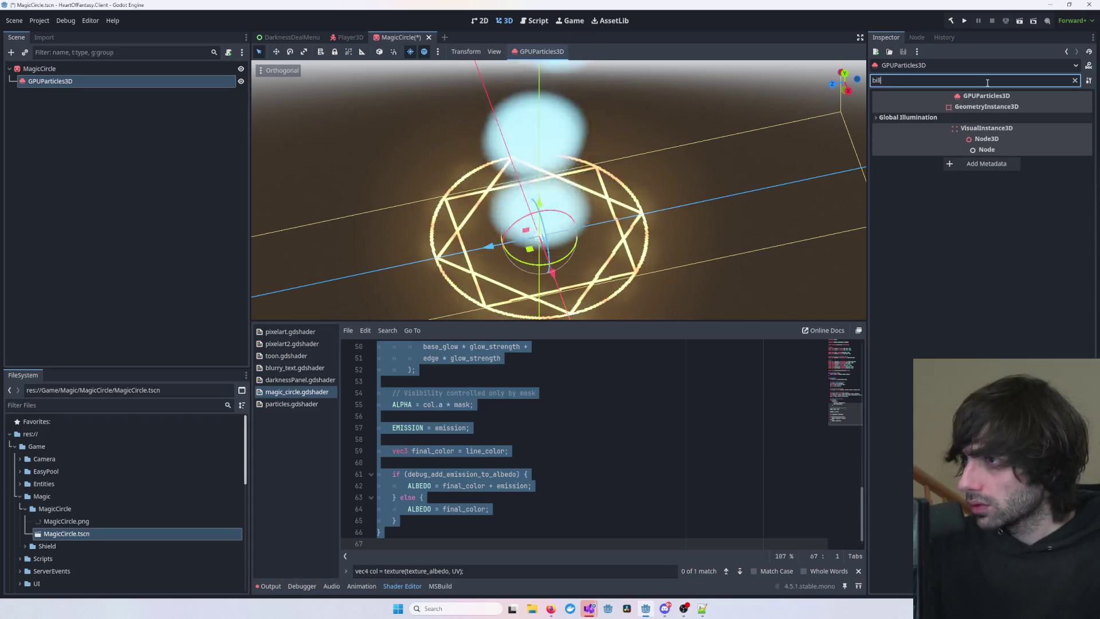
pyautogui.click(940, 117)
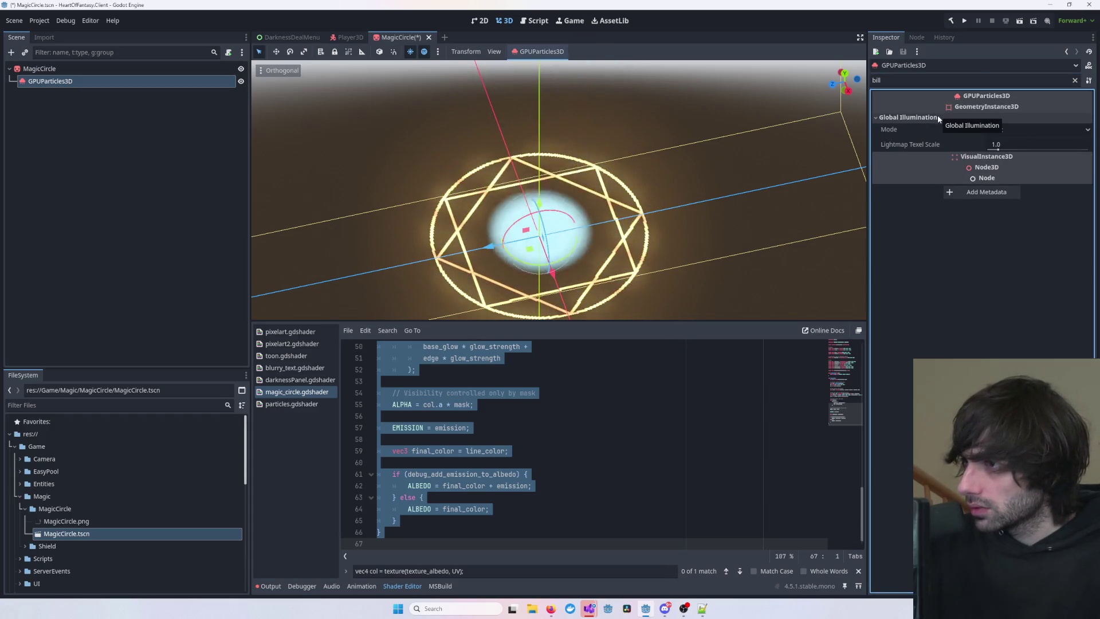
pyautogui.click(937, 117)
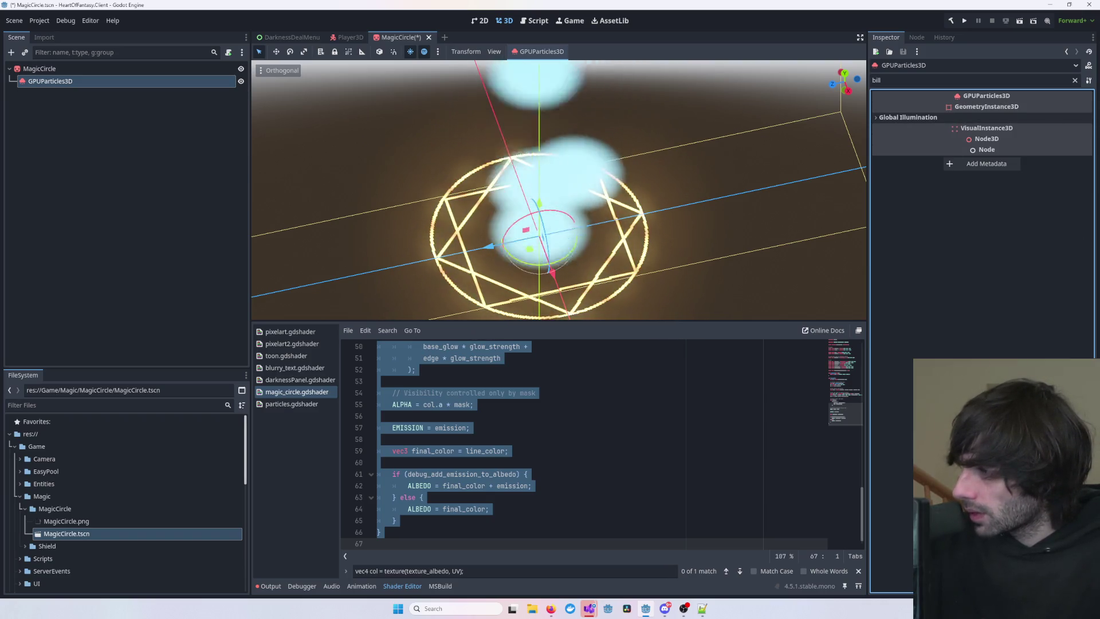
# - Change the filter to 'Proc' and expand the Process Material settings
pyautogui.doubleClick(934, 80)
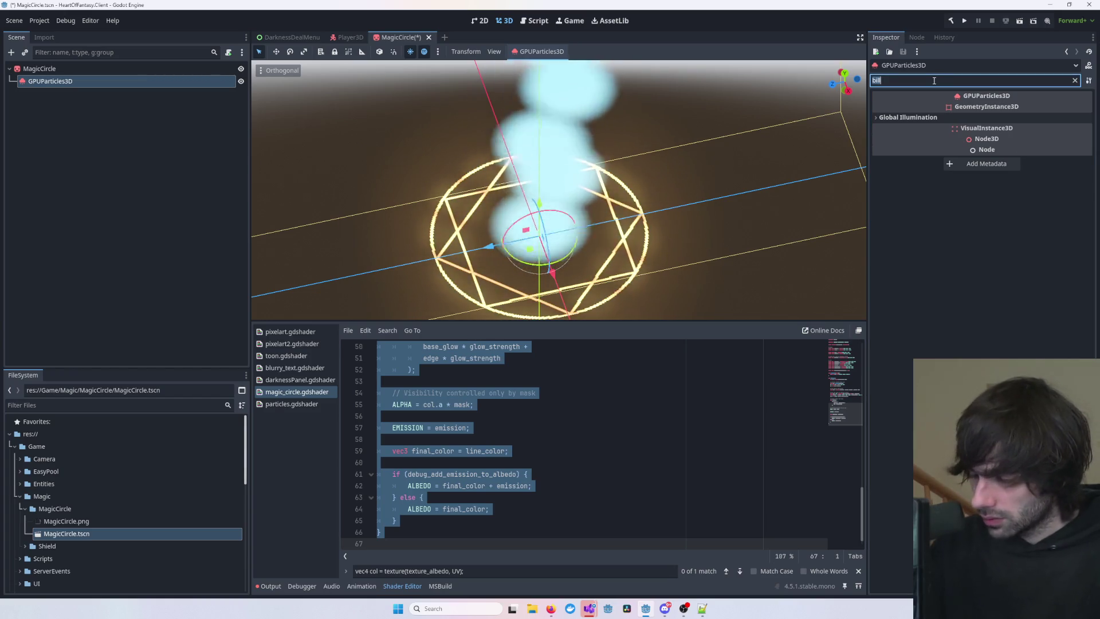
pyautogui.write('Proc')
pyautogui.click(919, 117)
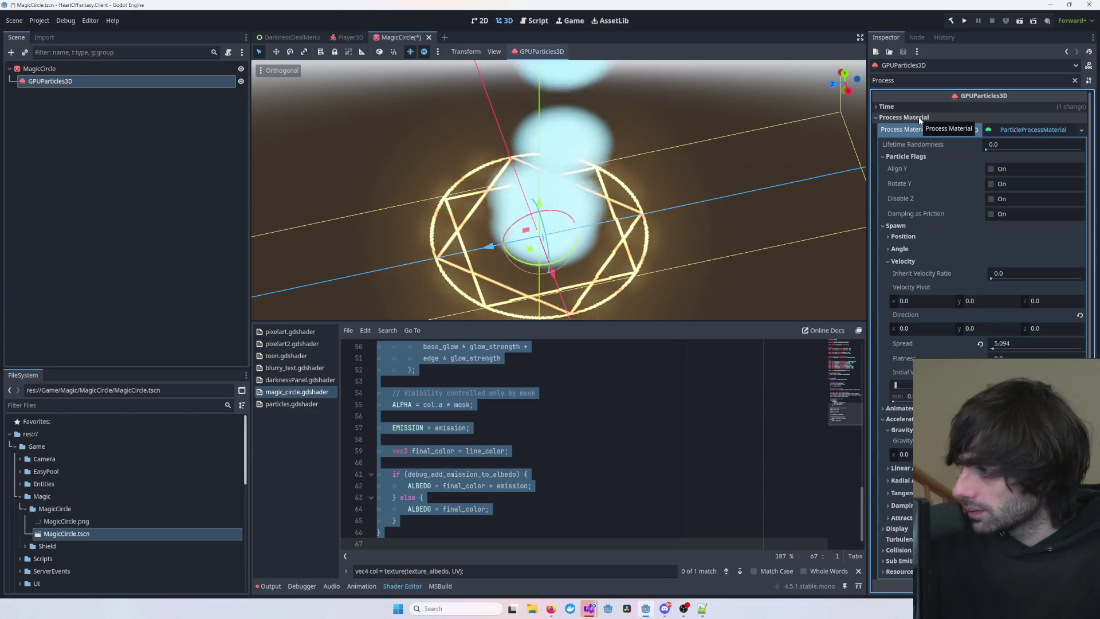
pyautogui.click(906, 226)
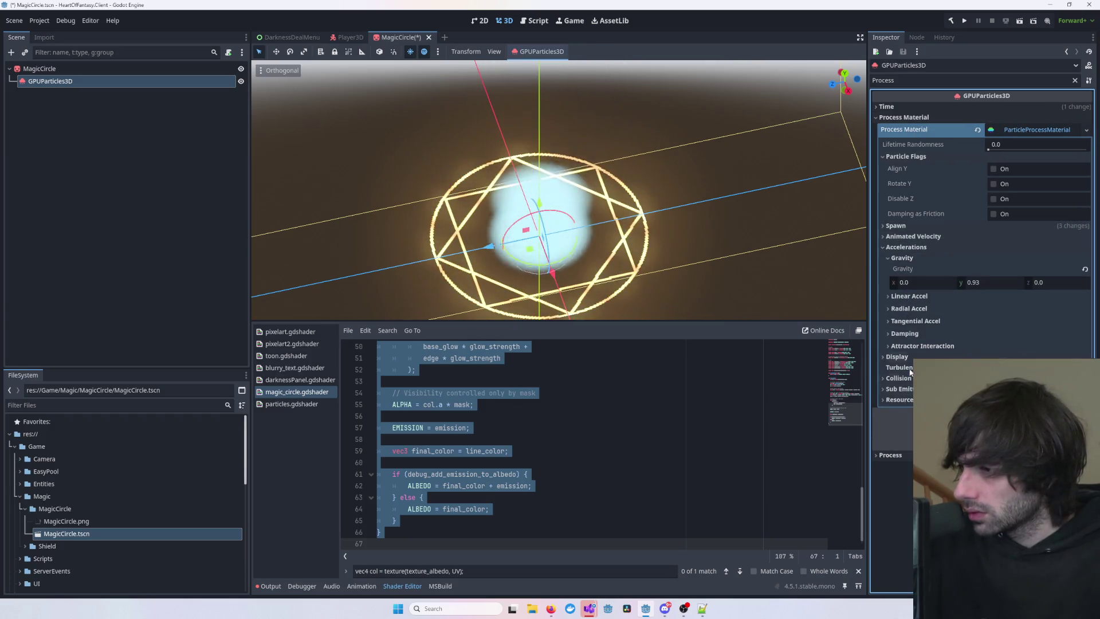
pyautogui.click(903, 247)
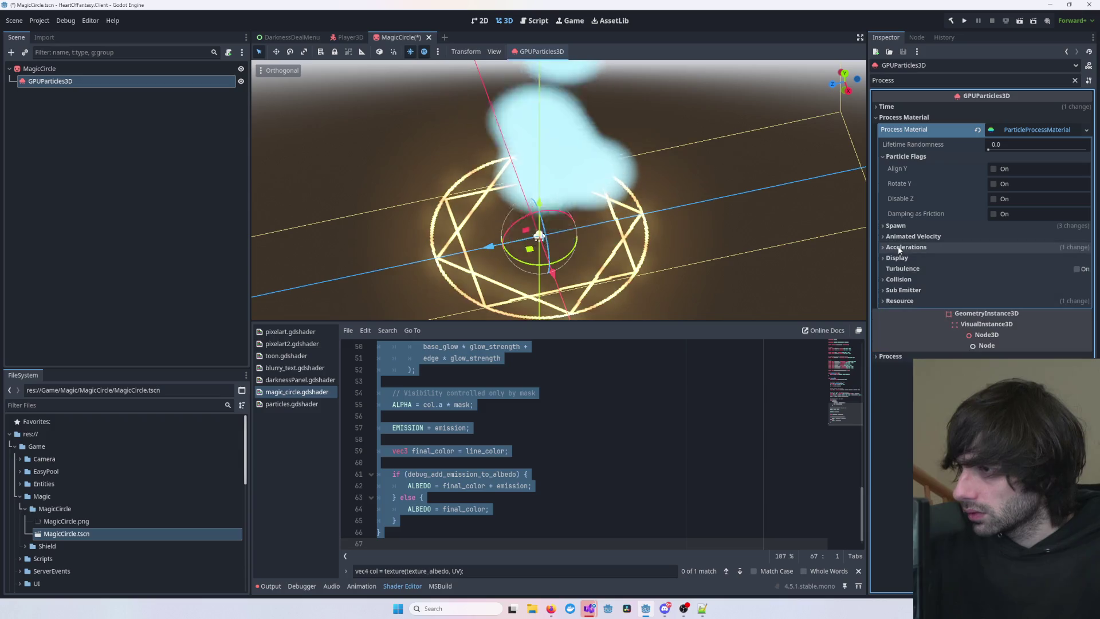
pyautogui.click(905, 157)
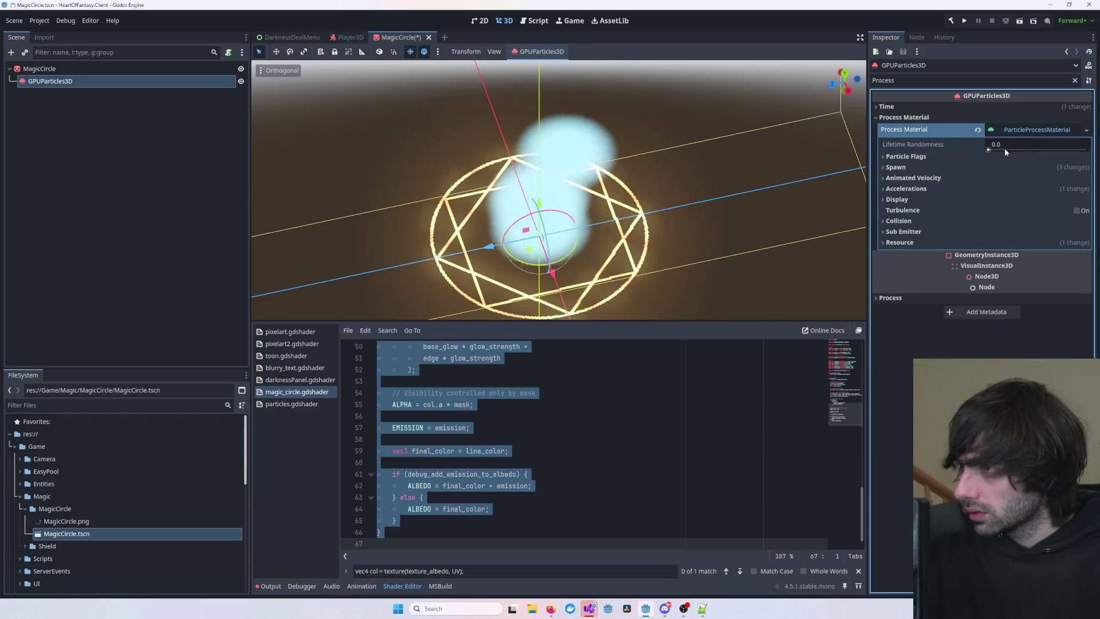
pyautogui.click(899, 243)
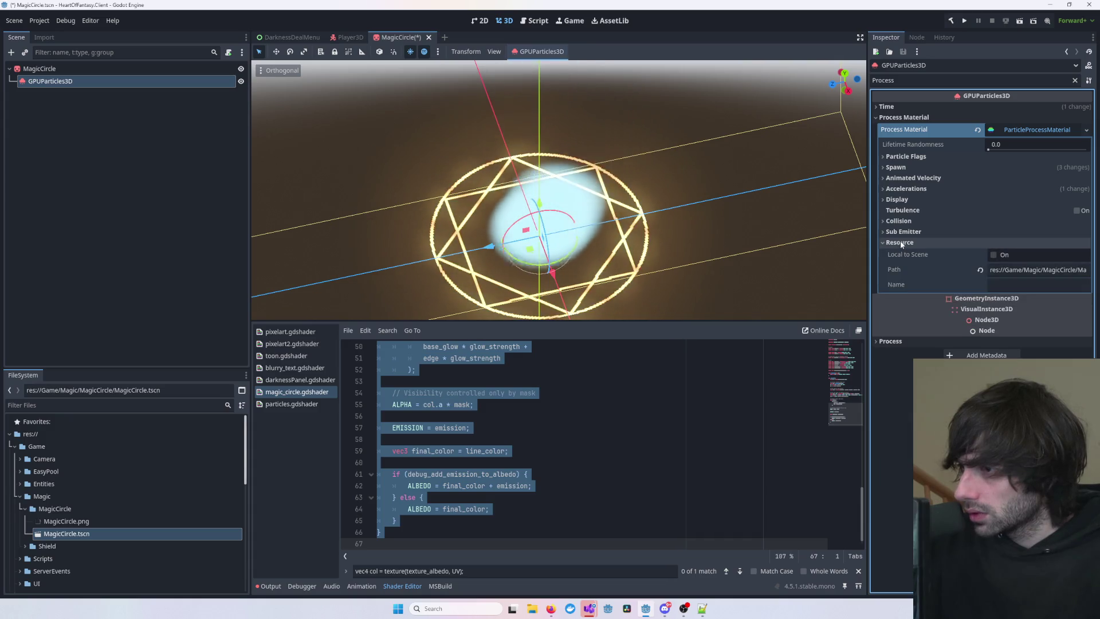
pyautogui.click(900, 243)
pyautogui.click(904, 232)
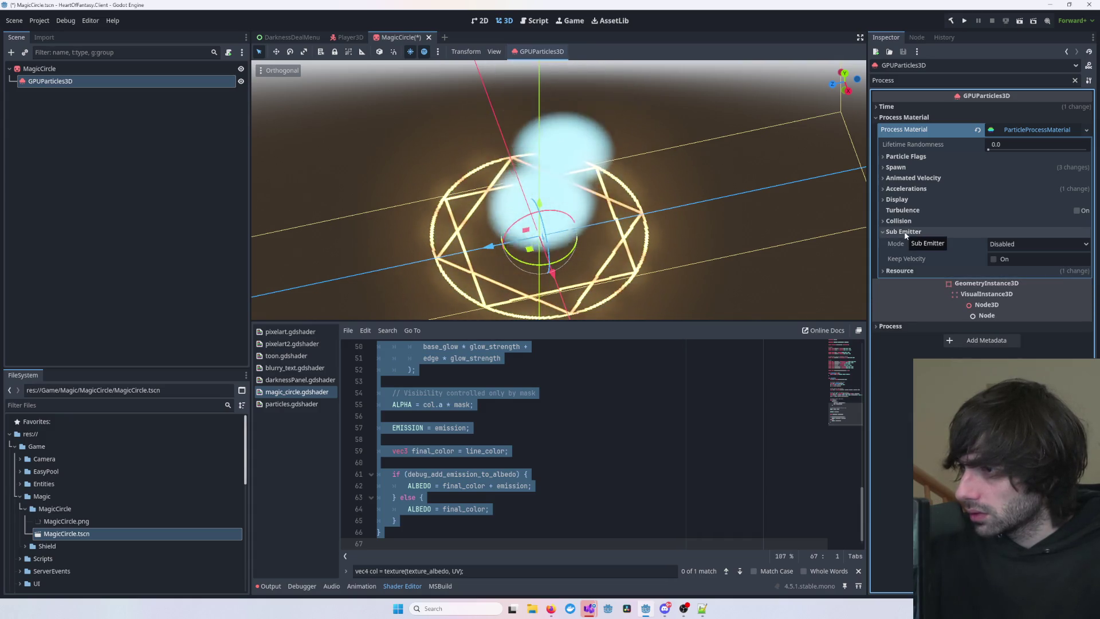
pyautogui.click(918, 230)
pyautogui.click(919, 221)
pyautogui.click(919, 221)
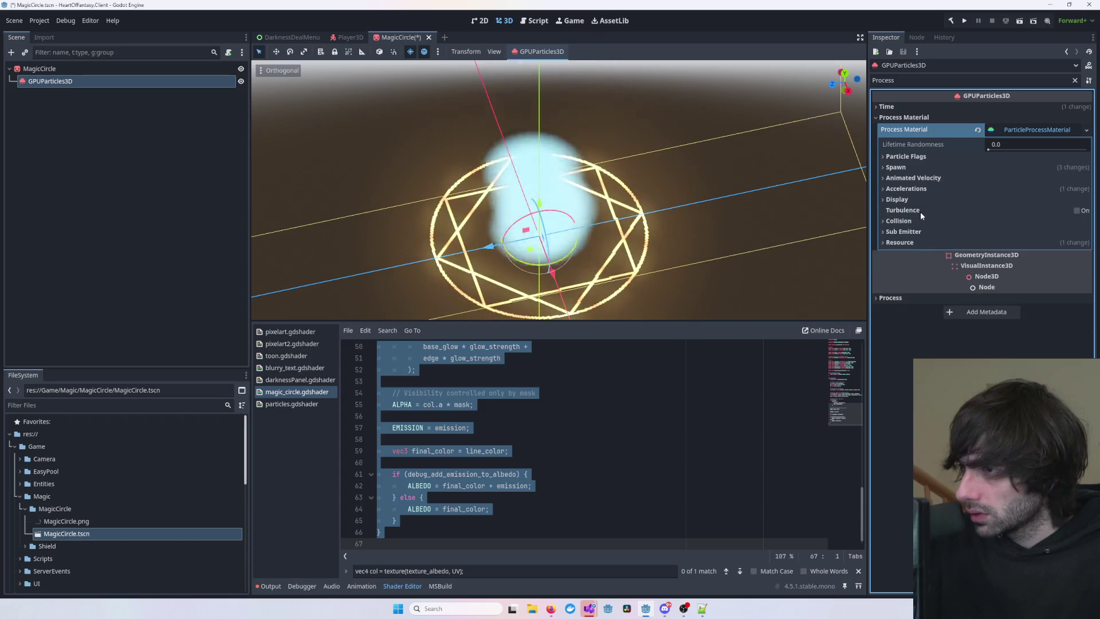
pyautogui.click(908, 200)
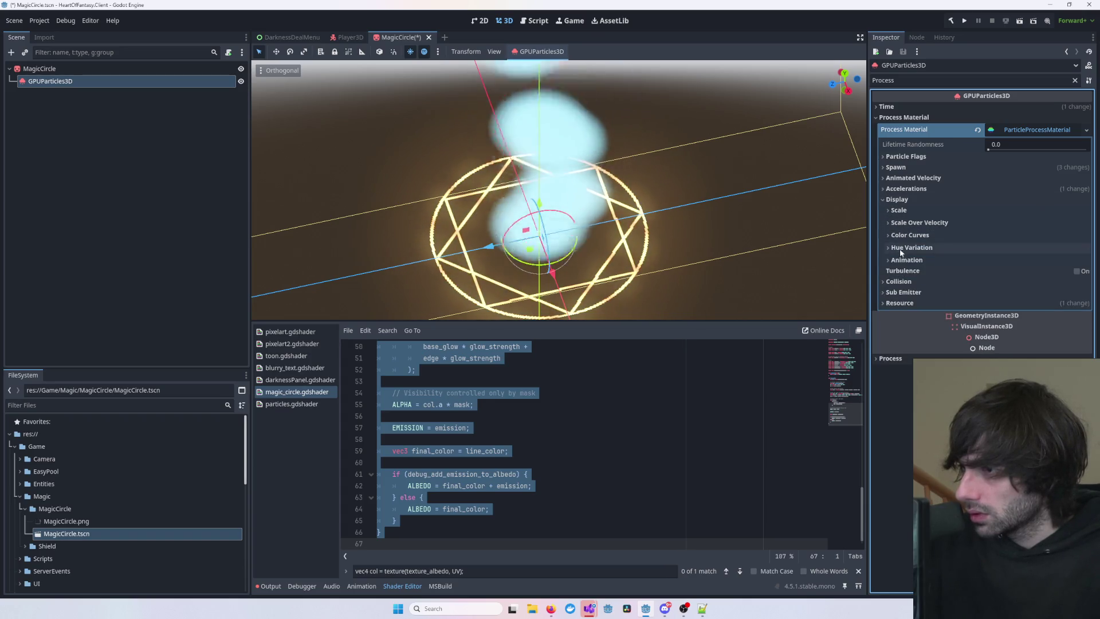
pyautogui.click(900, 260)
pyautogui.click(900, 261)
pyautogui.click(902, 249)
pyautogui.click(902, 249)
pyautogui.click(908, 236)
pyautogui.click(908, 238)
pyautogui.click(910, 223)
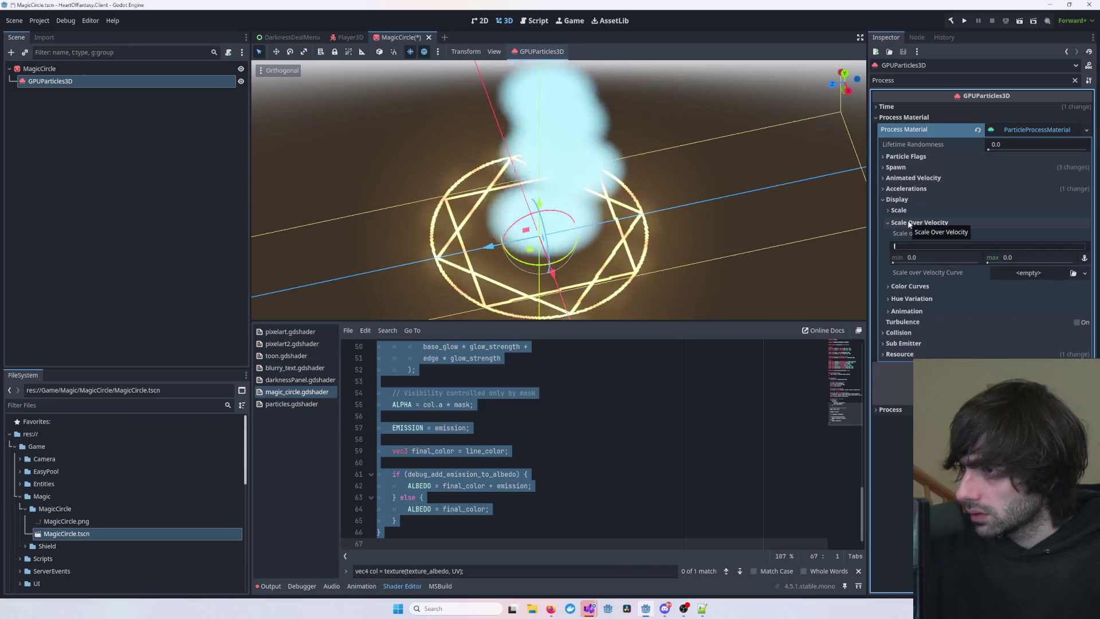
pyautogui.click(909, 223)
pyautogui.click(903, 211)
pyautogui.click(904, 211)
pyautogui.click(897, 200)
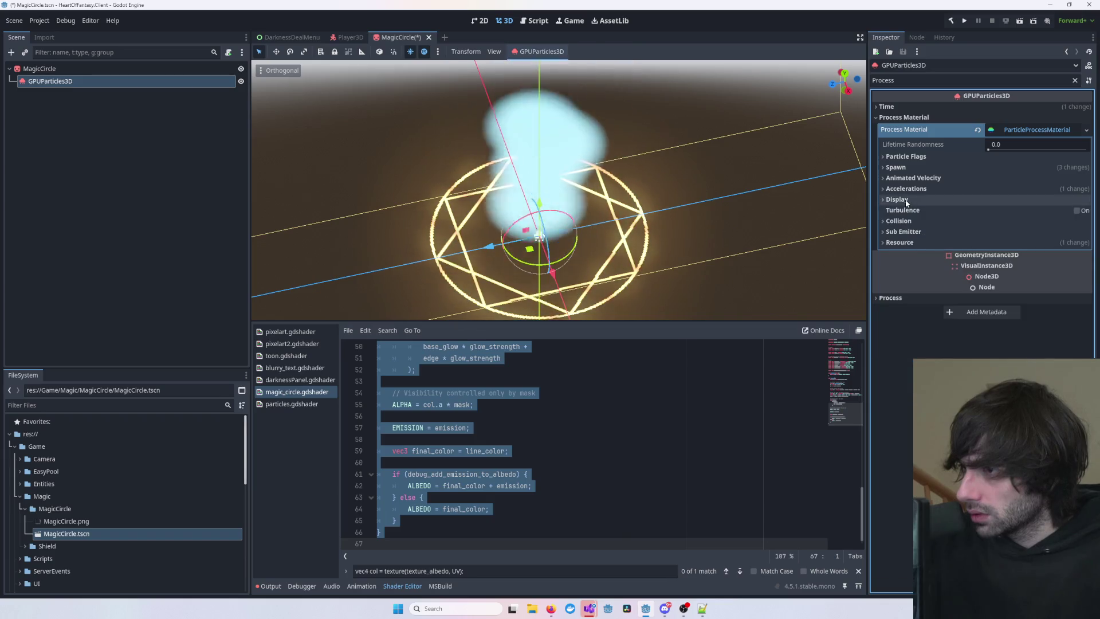
pyautogui.click(907, 189)
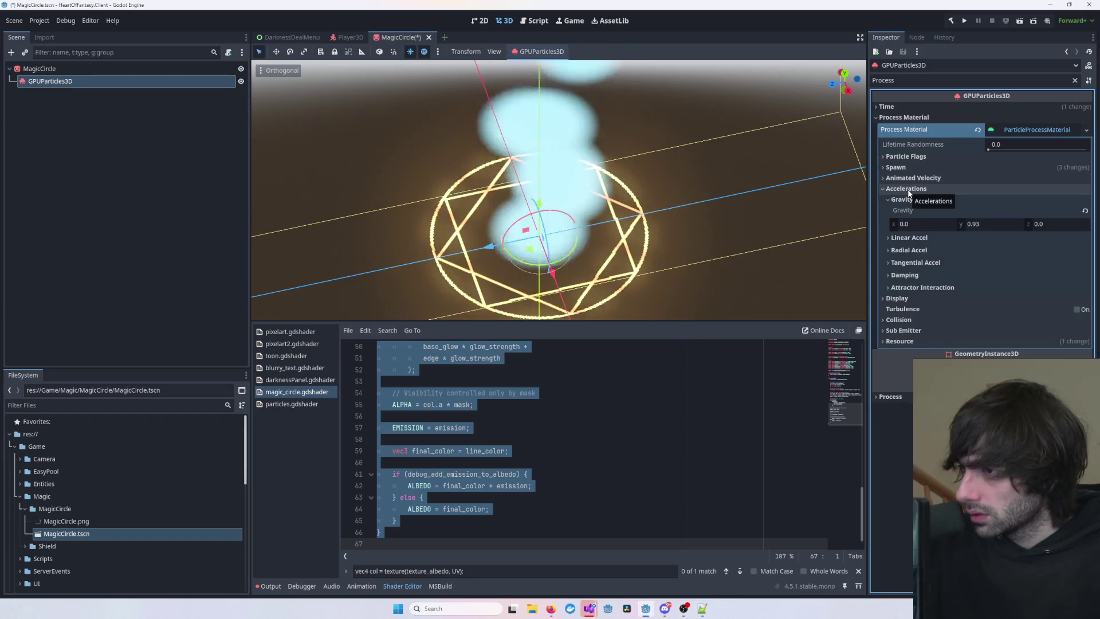
pyautogui.click(907, 189)
pyautogui.click(911, 178)
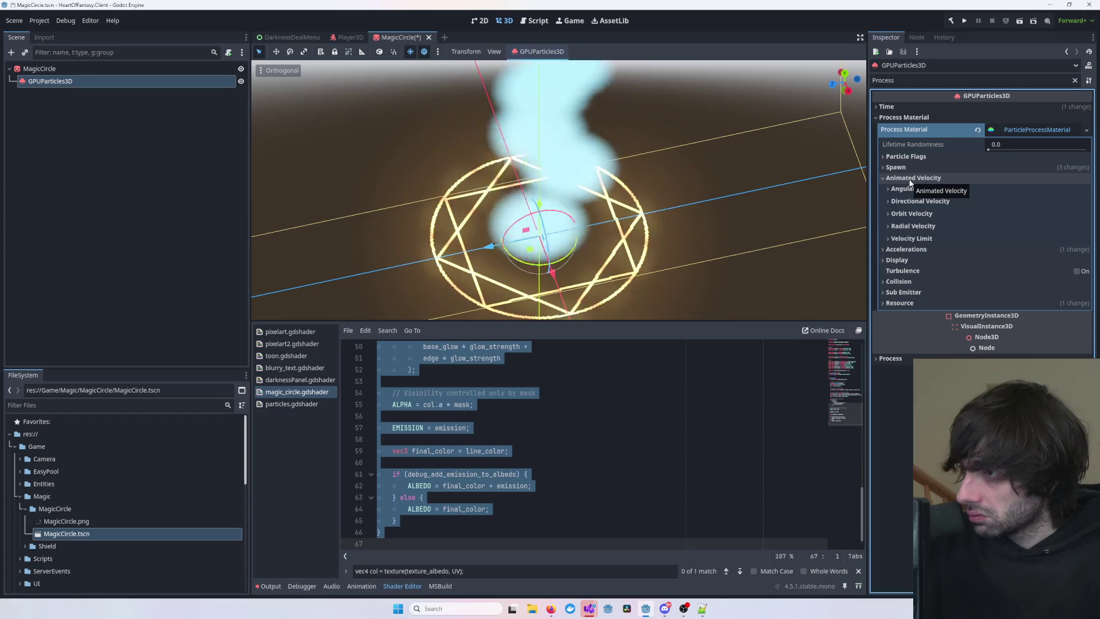
pyautogui.click(911, 178)
pyautogui.click(910, 167)
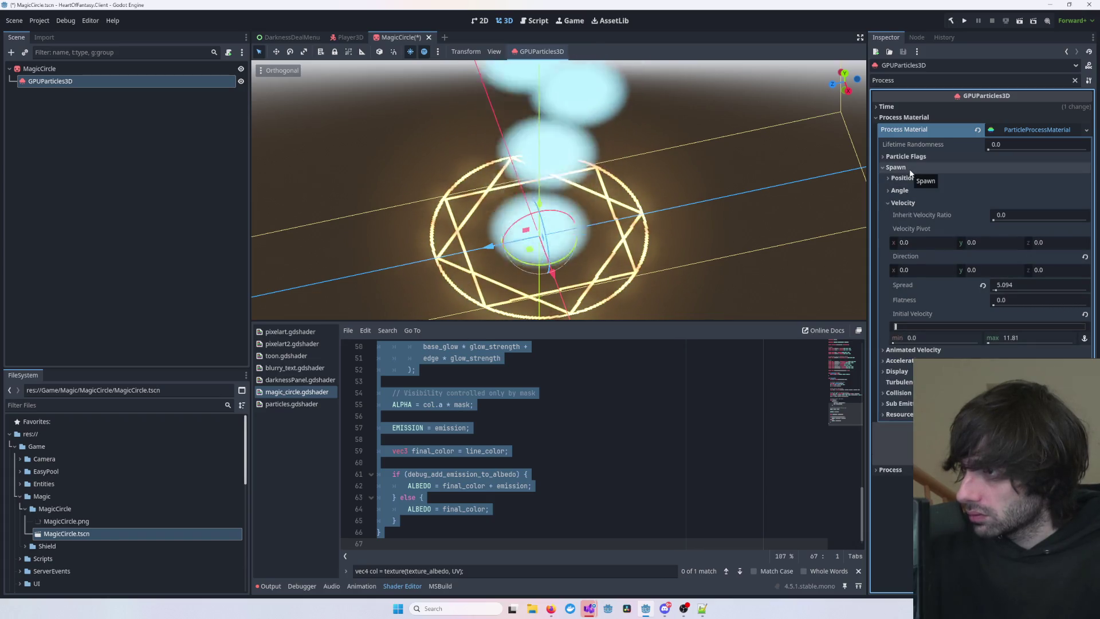
pyautogui.click(911, 190)
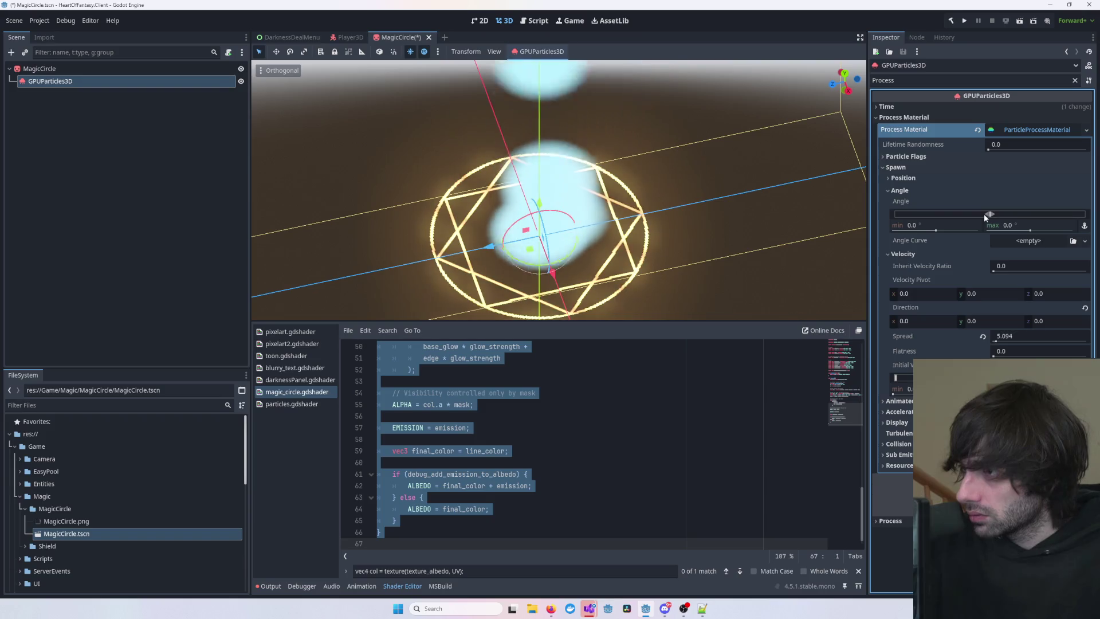
pyautogui.click(916, 191)
pyautogui.click(915, 177)
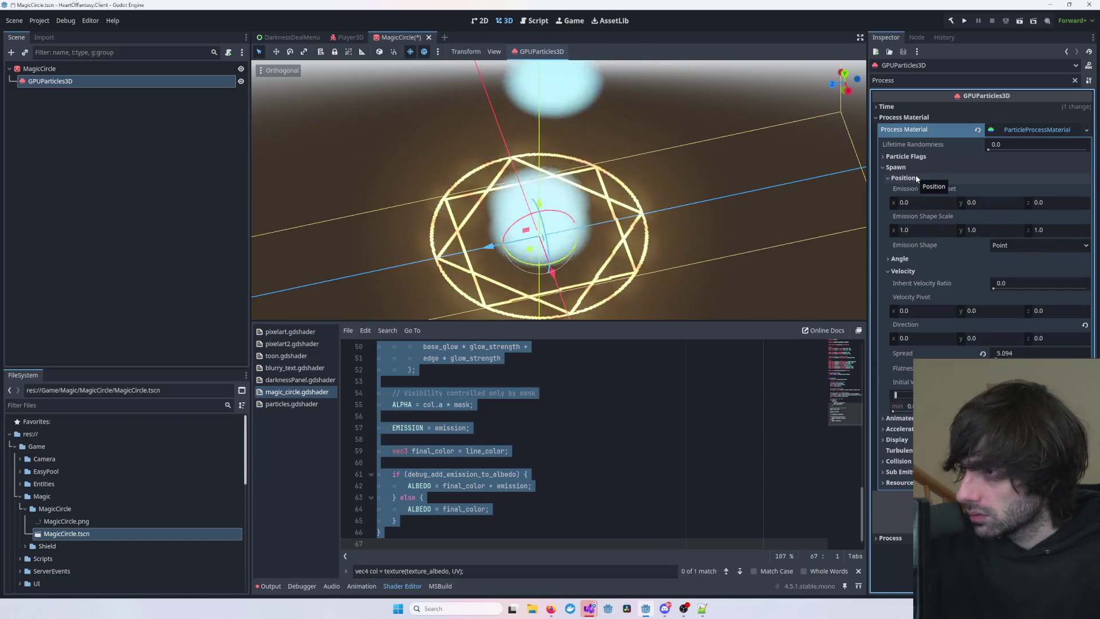
pyautogui.click(995, 245)
pyautogui.click(994, 243)
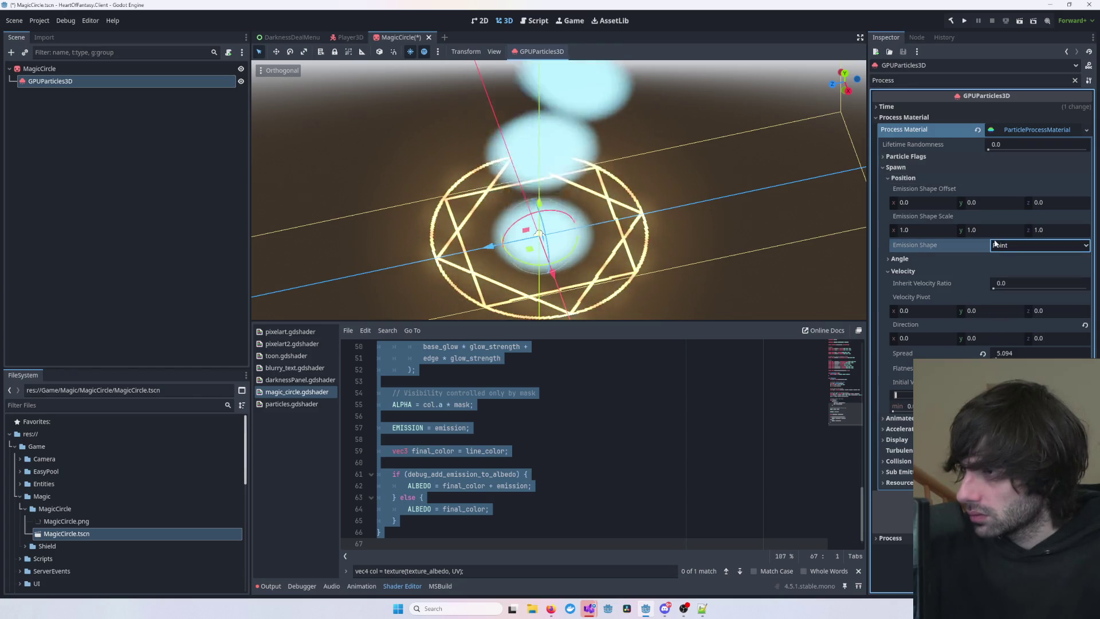
pyautogui.click(905, 178)
pyautogui.click(904, 167)
pyautogui.click(910, 157)
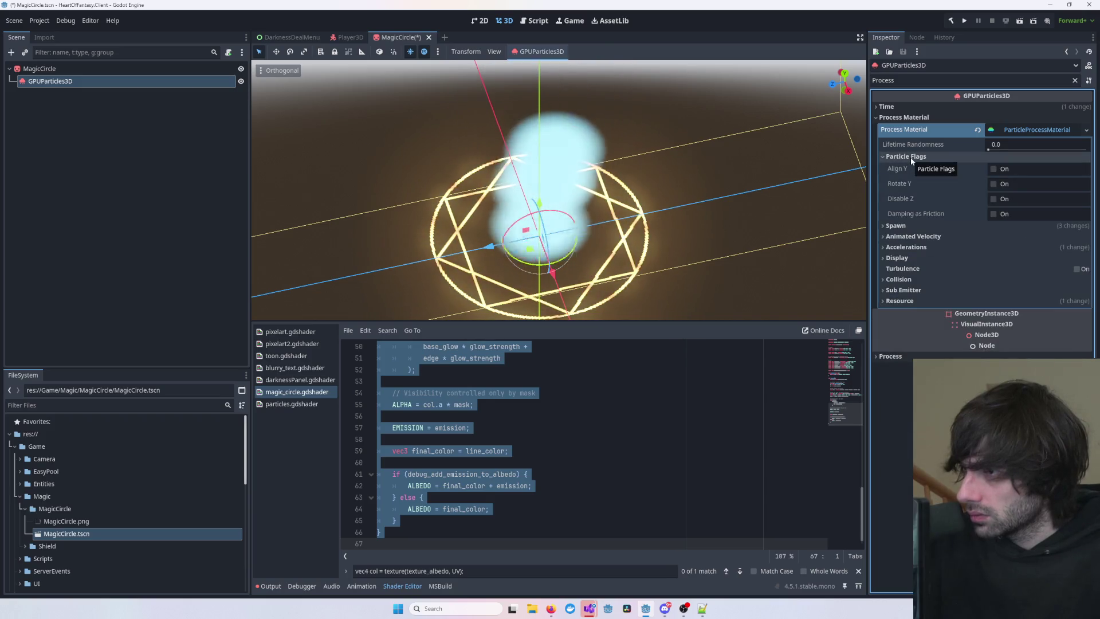
pyautogui.click(992, 169)
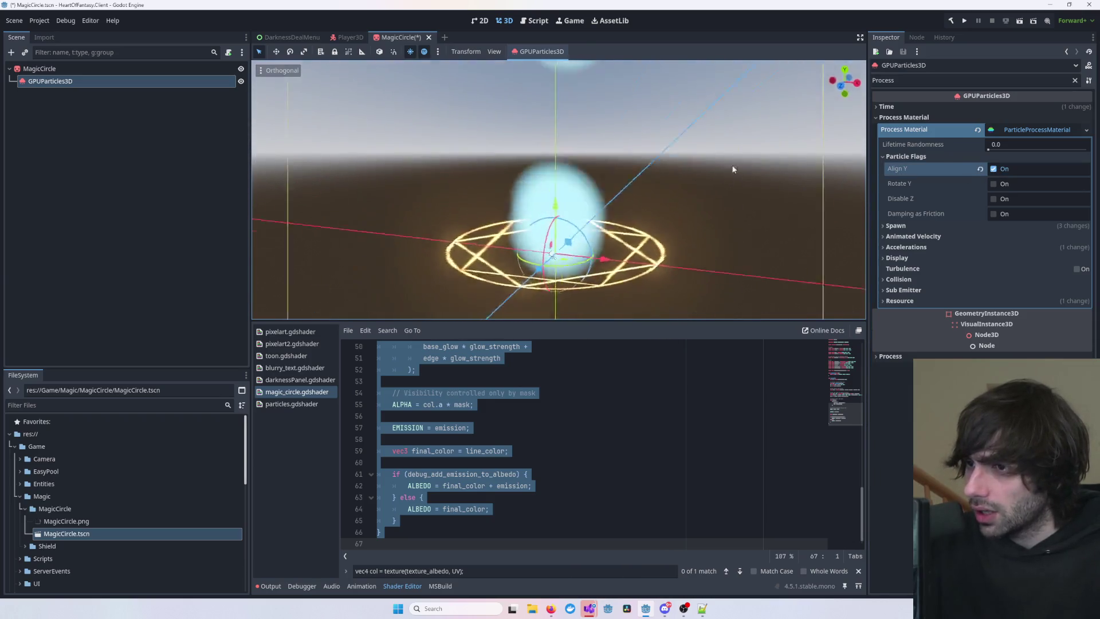
# - Orbit to a higher view of the particles and try Rotate Y, then turn it off
pyautogui.moveTo(760, 161)
pyautogui.mouseDown()
pyautogui.moveTo(695, 196)
pyautogui.moveTo(702, 228)
pyautogui.moveTo(677, 265)
pyautogui.moveTo(703, 244)
pyautogui.moveTo(754, 241)
pyautogui.moveTo(503, 245)
pyautogui.moveTo(455, 222)
pyautogui.moveTo(655, 224)
pyautogui.moveTo(623, 262)
pyautogui.moveTo(754, 237)
pyautogui.moveTo(725, 280)
pyautogui.moveTo(838, 261)
pyautogui.moveTo(626, 228)
pyautogui.moveTo(719, 232)
pyautogui.moveTo(707, 192)
pyautogui.moveTo(645, 167)
pyautogui.mouseUp()
pyautogui.scroll(3, 641, 172)
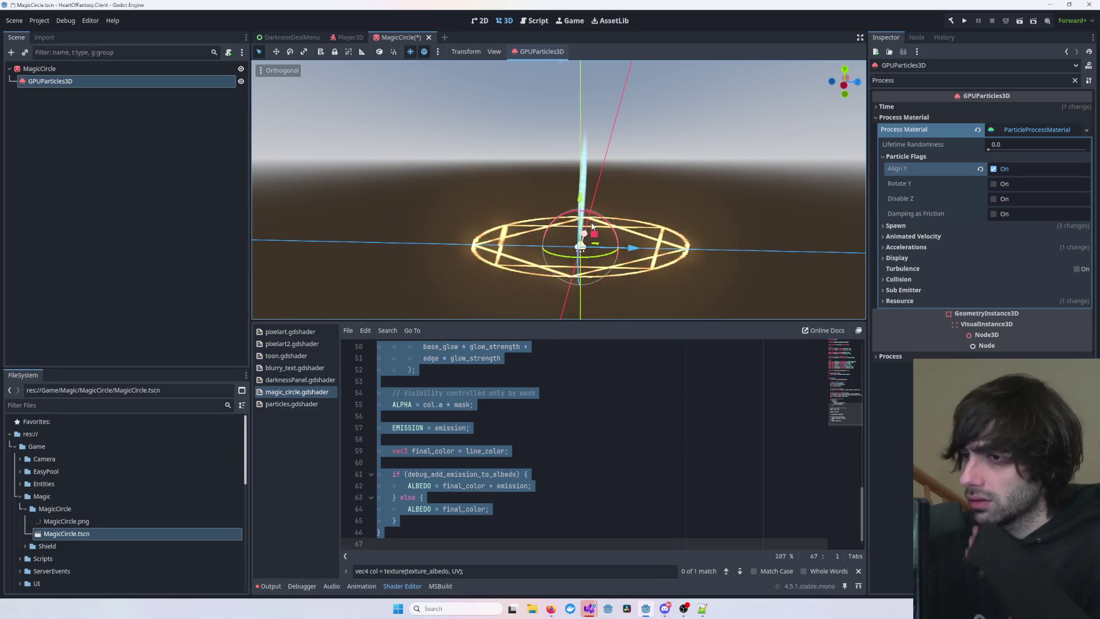
pyautogui.moveTo(696, 217)
pyautogui.mouseDown()
pyautogui.moveTo(562, 243)
pyautogui.moveTo(634, 237)
pyautogui.moveTo(582, 295)
pyautogui.moveTo(464, 277)
pyautogui.moveTo(606, 178)
pyautogui.moveTo(681, 184)
pyautogui.mouseUp()
pyautogui.scroll(-3, 561, 243)
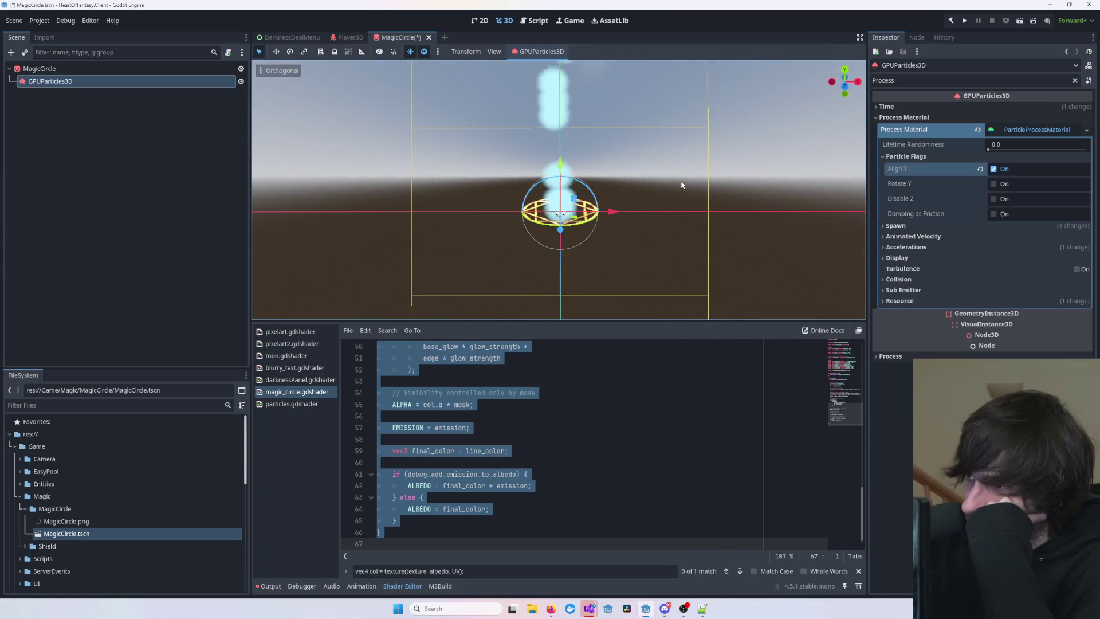
pyautogui.click(993, 184)
pyautogui.click(993, 184)
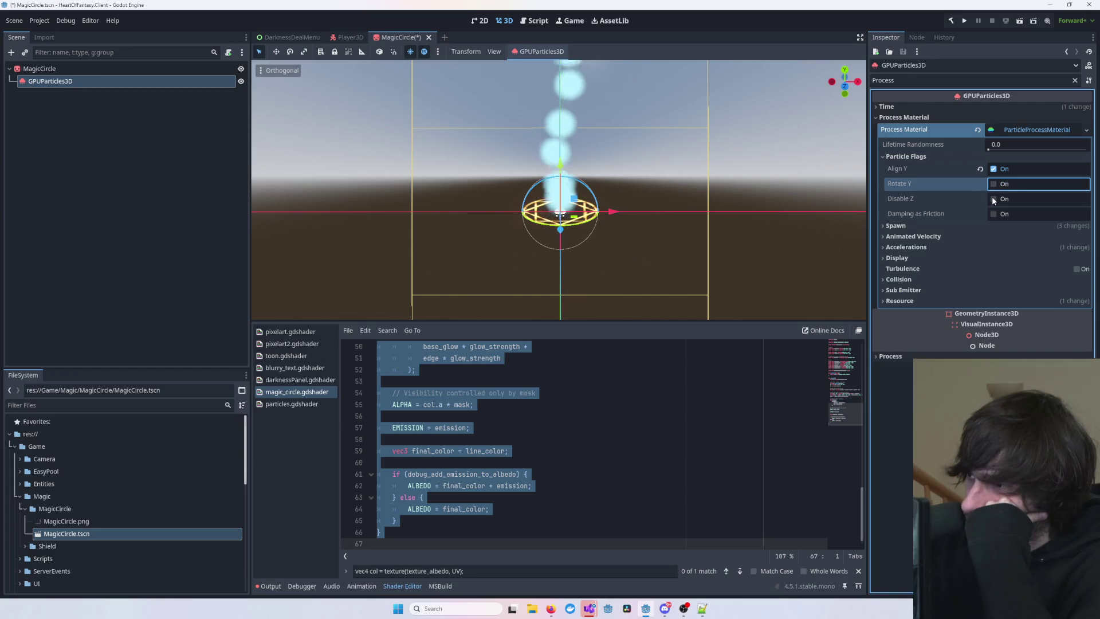
# - Try Disable Z, then turn it off again, checking the particles from above and from a level front view
pyautogui.click(993, 198)
pyautogui.scroll(-3, 800, 216)
pyautogui.moveTo(801, 215)
pyautogui.mouseDown()
pyautogui.moveTo(835, 251)
pyautogui.moveTo(754, 228)
pyautogui.moveTo(772, 188)
pyautogui.mouseUp()
pyautogui.click(993, 199)
pyautogui.scroll(5, 785, 197)
pyautogui.moveTo(727, 194); pyautogui.dragTo(688, 212)
pyautogui.scroll(-2, 690, 207)
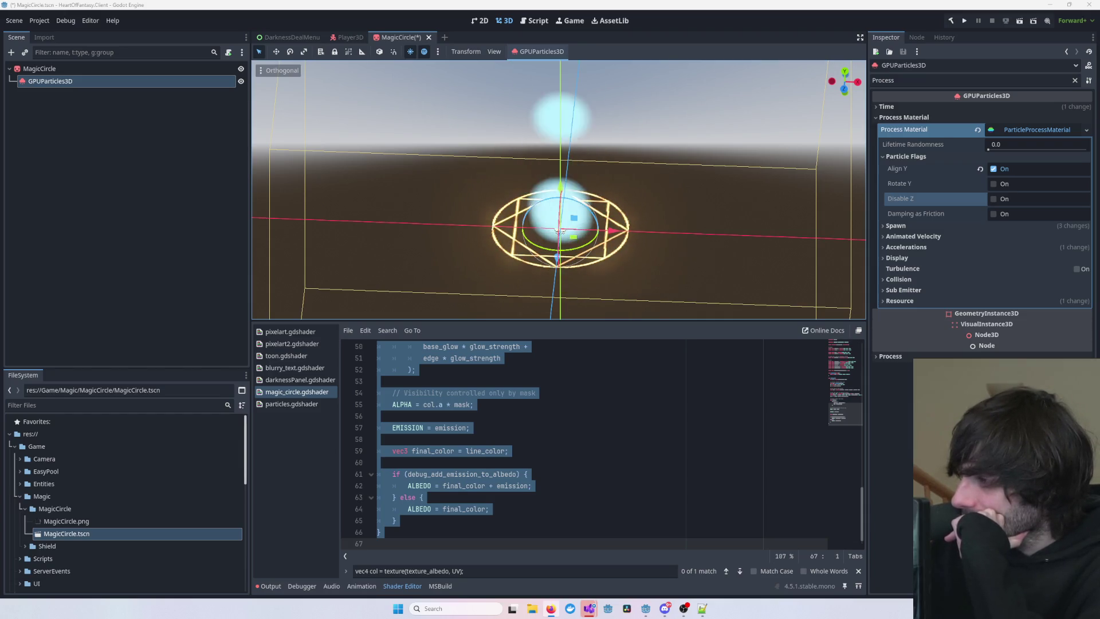
pyautogui.click(676, 382)
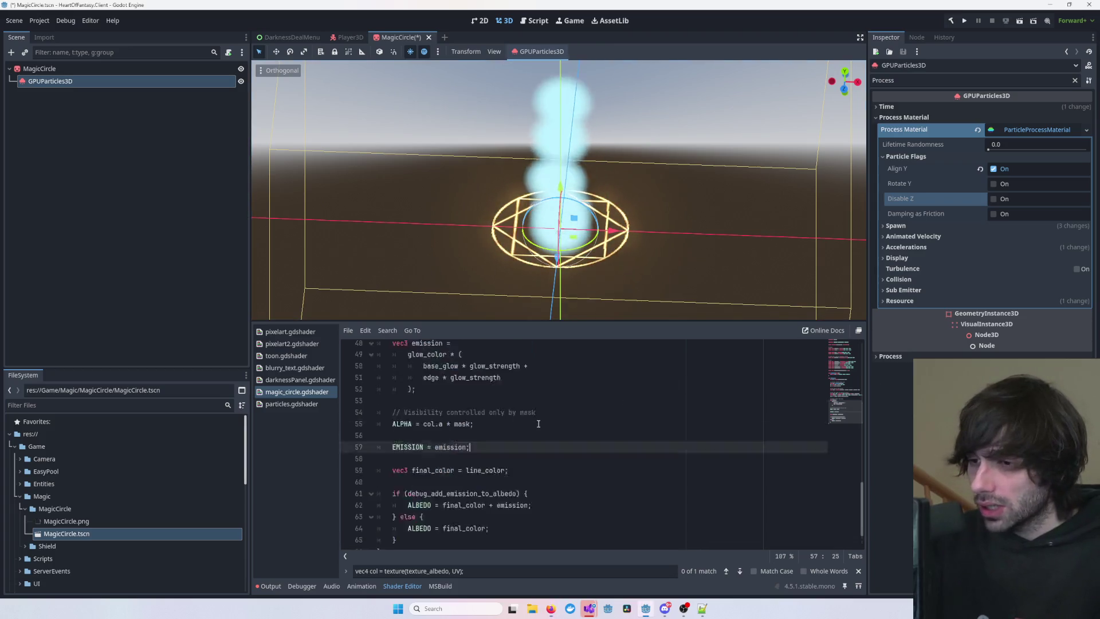
# - Add billboard to the render_mode list in particles.gdshader and save to recompile
pyautogui.scroll(15, 675, 382)
pyautogui.click(286, 403)
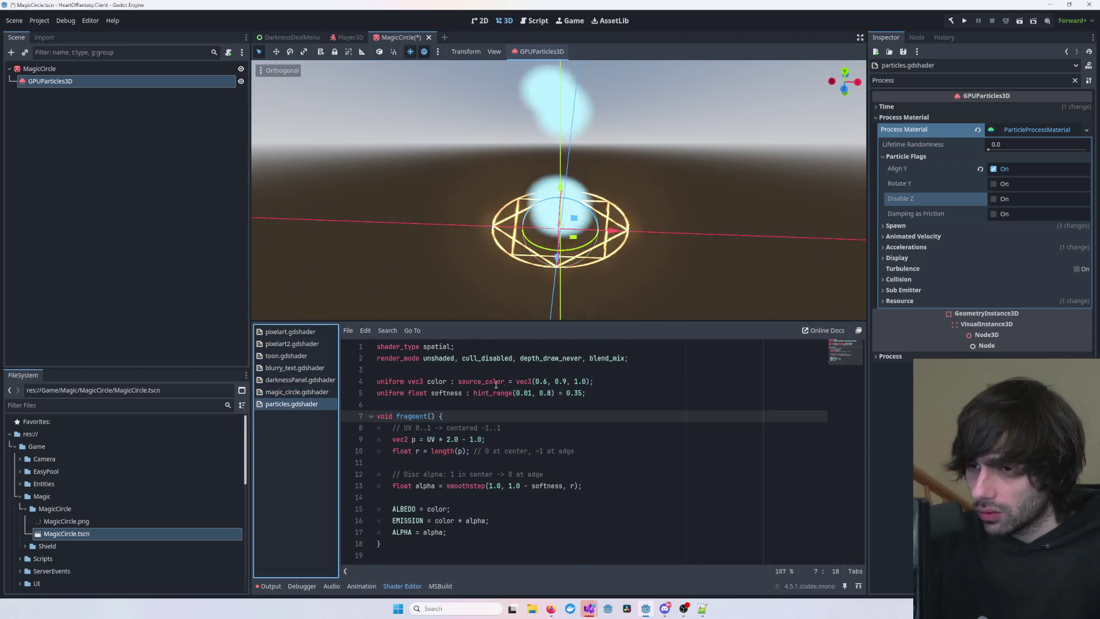
pyautogui.click(421, 358)
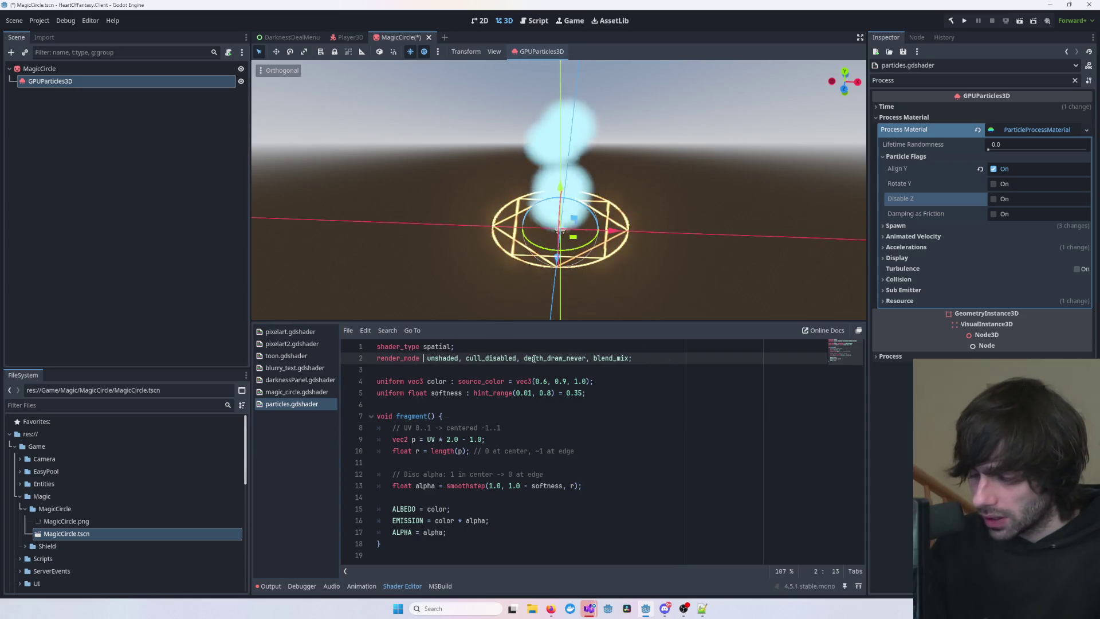
pyautogui.write('billboard')
pyautogui.press('BackSpace')
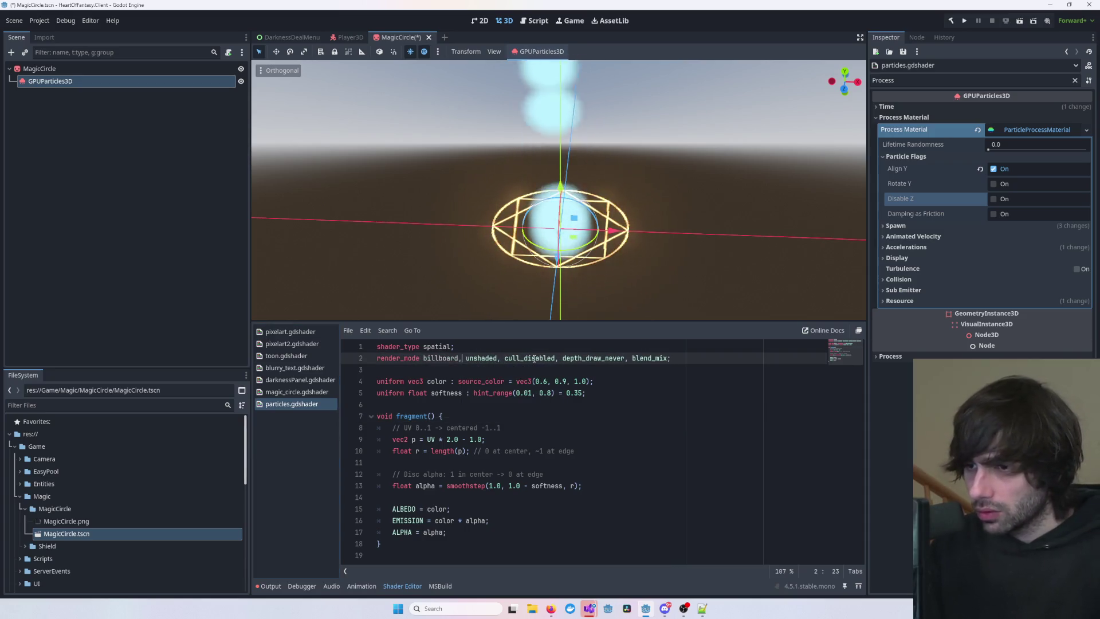
pyautogui.hotkey('ctrl', 's')
# - Delete the invalid billboard render mode from line 2 of the shader
pyautogui.click(637, 404)
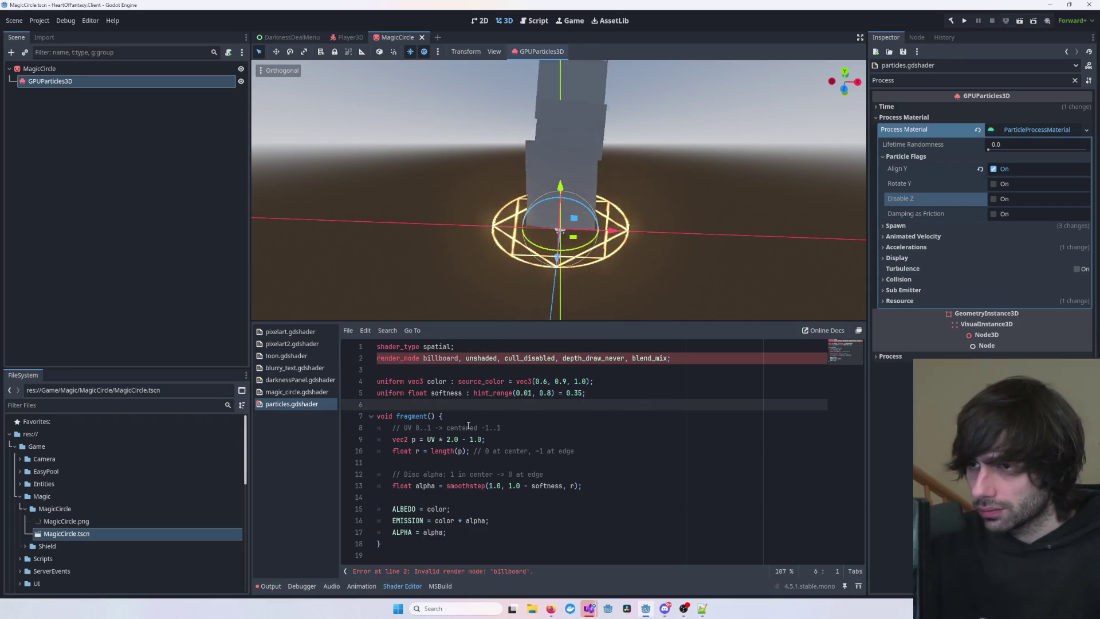
pyautogui.doubleClick(436, 358)
pyautogui.press('Delete')
pyautogui.press('Delete')
pyautogui.press('Delete')
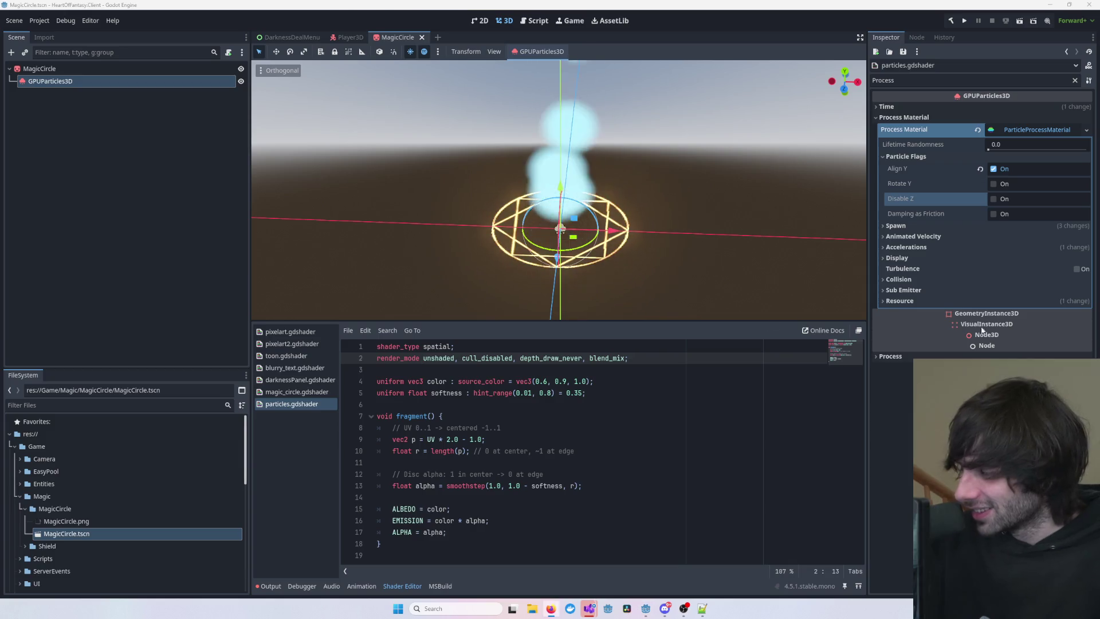
pyautogui.click(758, 221)
# - Select GPUParticles3D and peek at its process material's Resource, Sub Emitter and Collision sections
pyautogui.moveTo(758, 221)
pyautogui.mouseDown()
pyautogui.moveTo(626, 221)
pyautogui.moveTo(643, 201)
pyautogui.moveTo(734, 191)
pyautogui.moveTo(676, 263)
pyautogui.mouseUp()
pyautogui.click(469, 427)
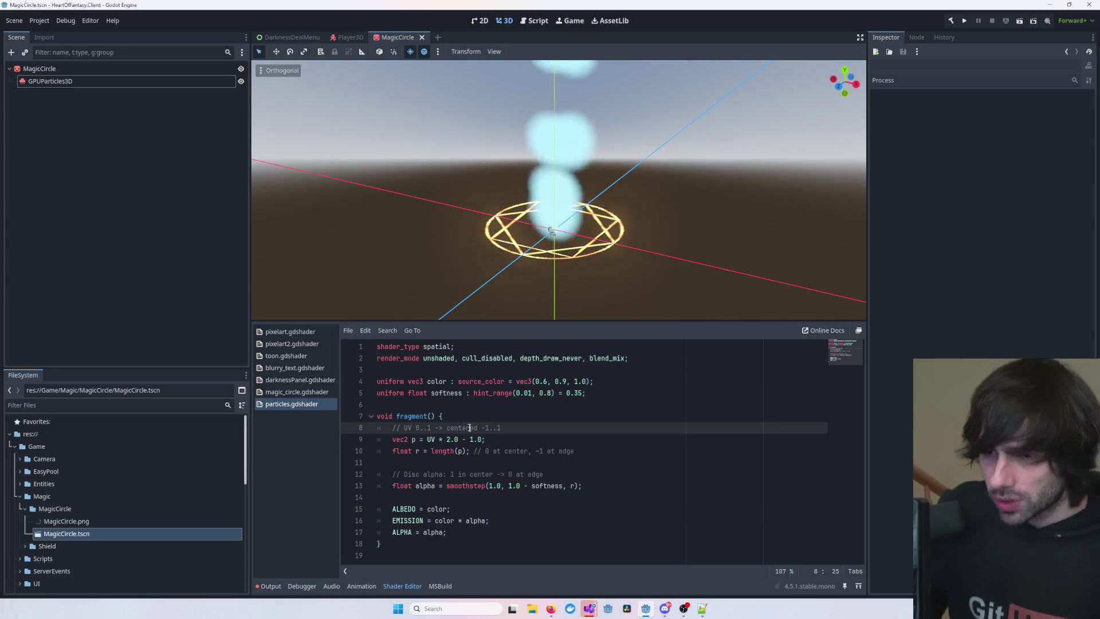
pyautogui.click(128, 83)
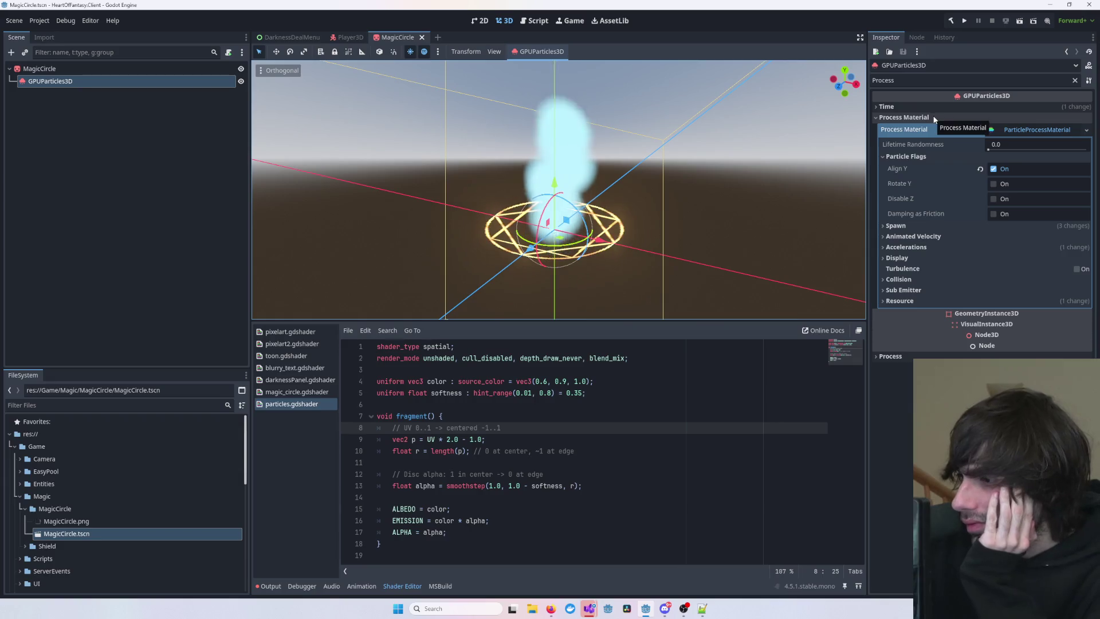
pyautogui.click(930, 303)
pyautogui.click(930, 301)
pyautogui.click(933, 291)
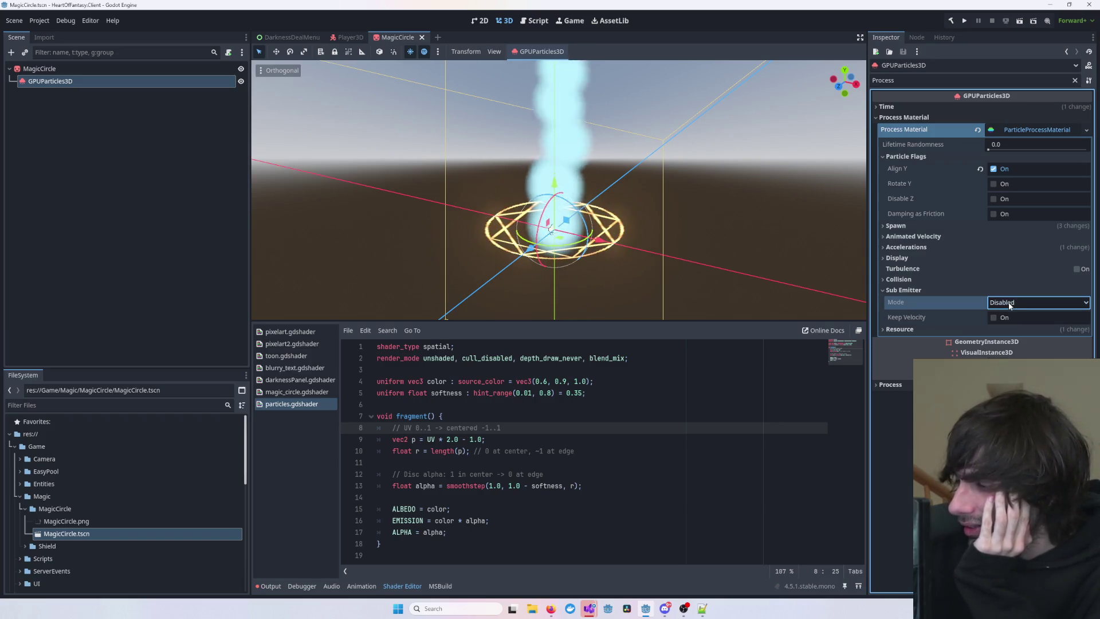
pyautogui.click(919, 287)
pyautogui.click(919, 283)
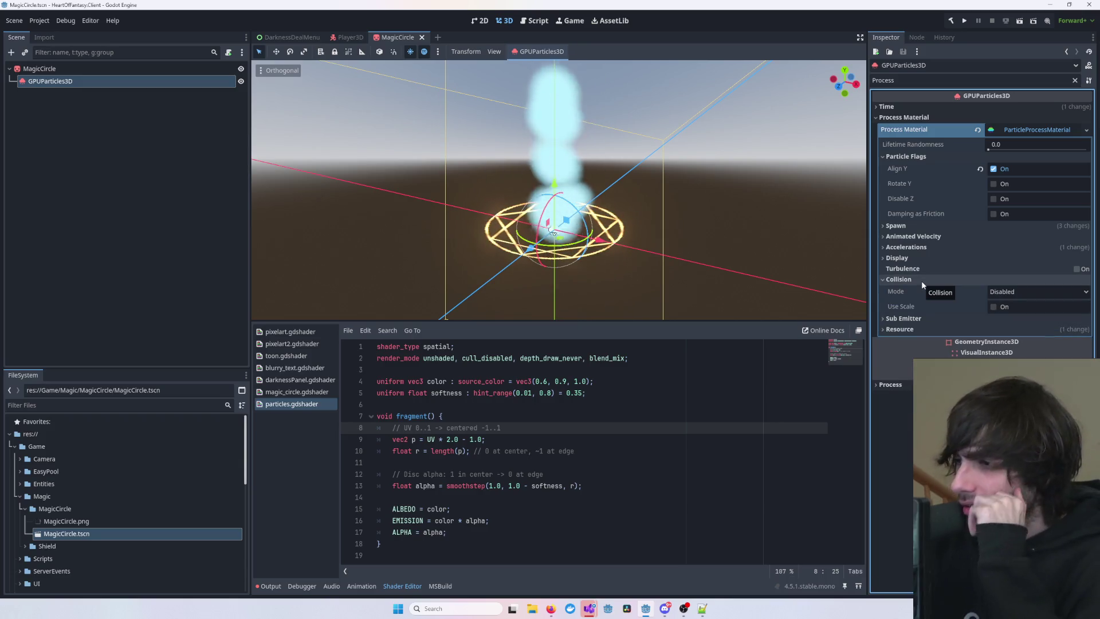
pyautogui.click(921, 280)
# - Browse Display, Color Curves, Accelerations and Animated Velocity, then expand Spawn > Position
pyautogui.click(921, 259)
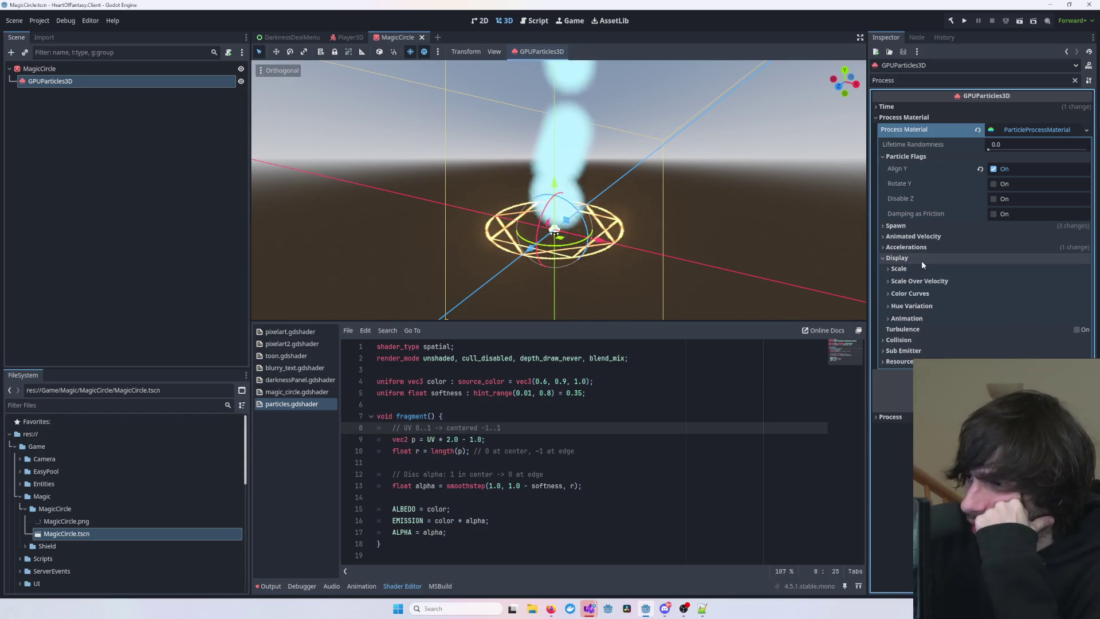
pyautogui.click(929, 293)
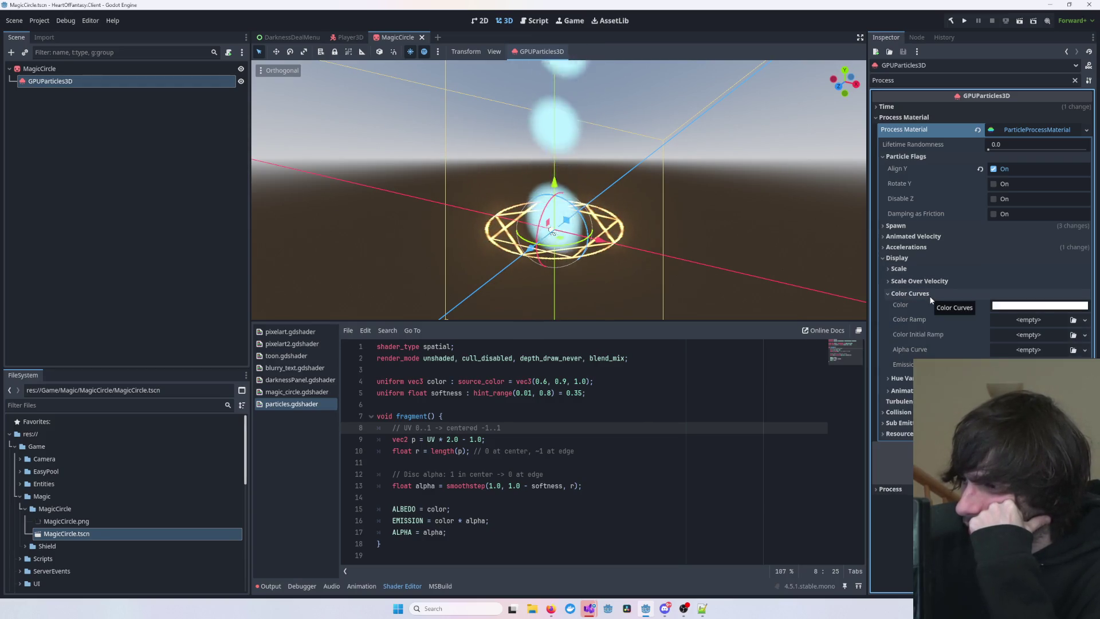
pyautogui.click(929, 293)
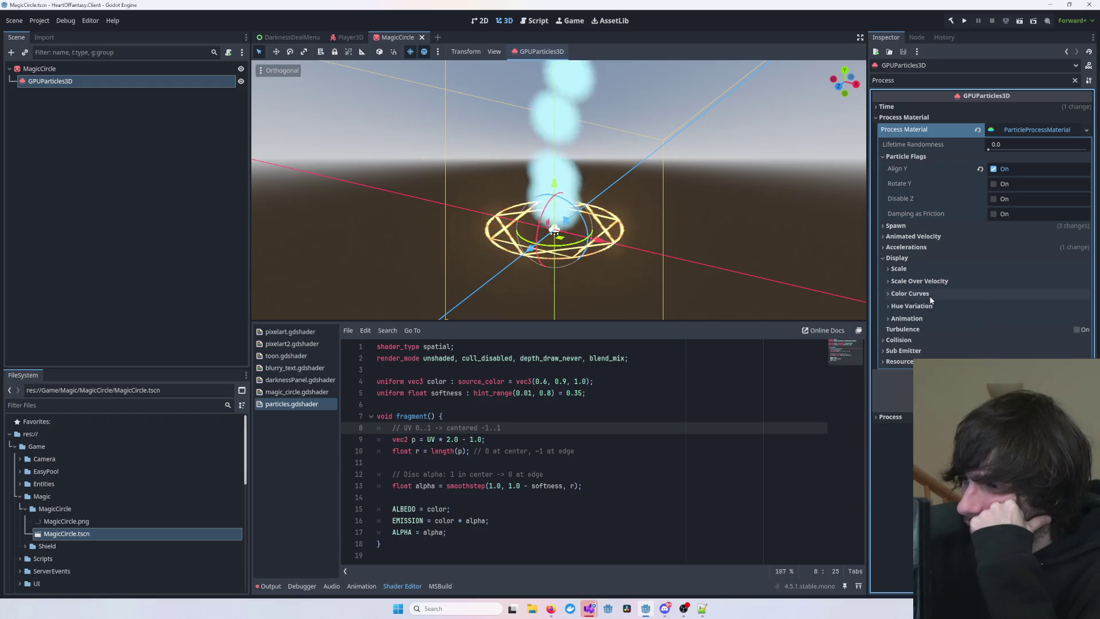
pyautogui.click(932, 250)
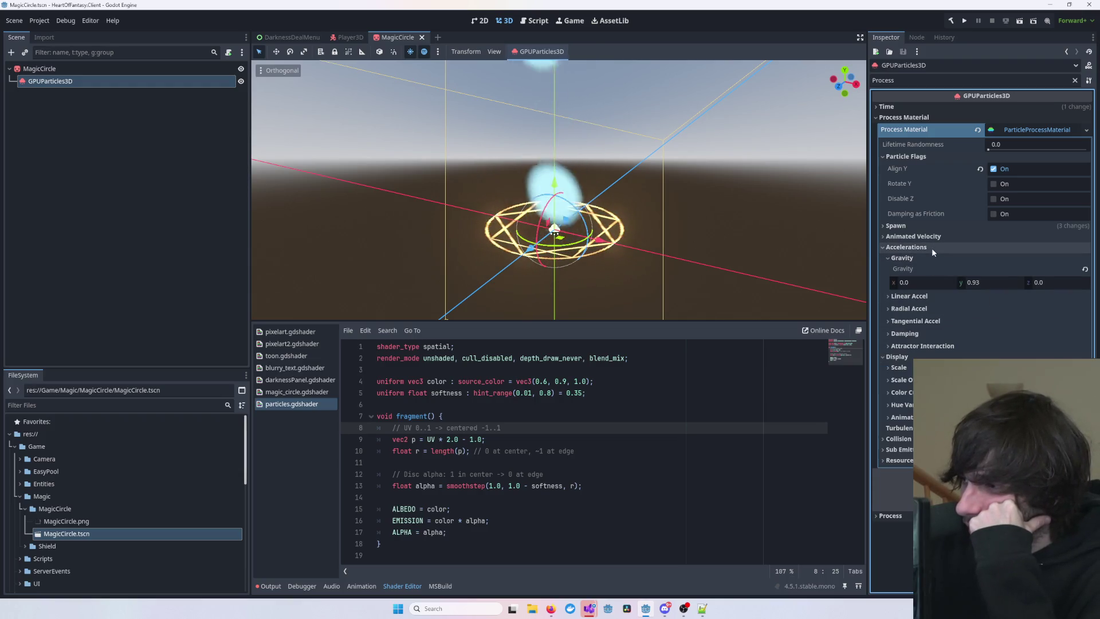
pyautogui.click(931, 247)
pyautogui.click(934, 237)
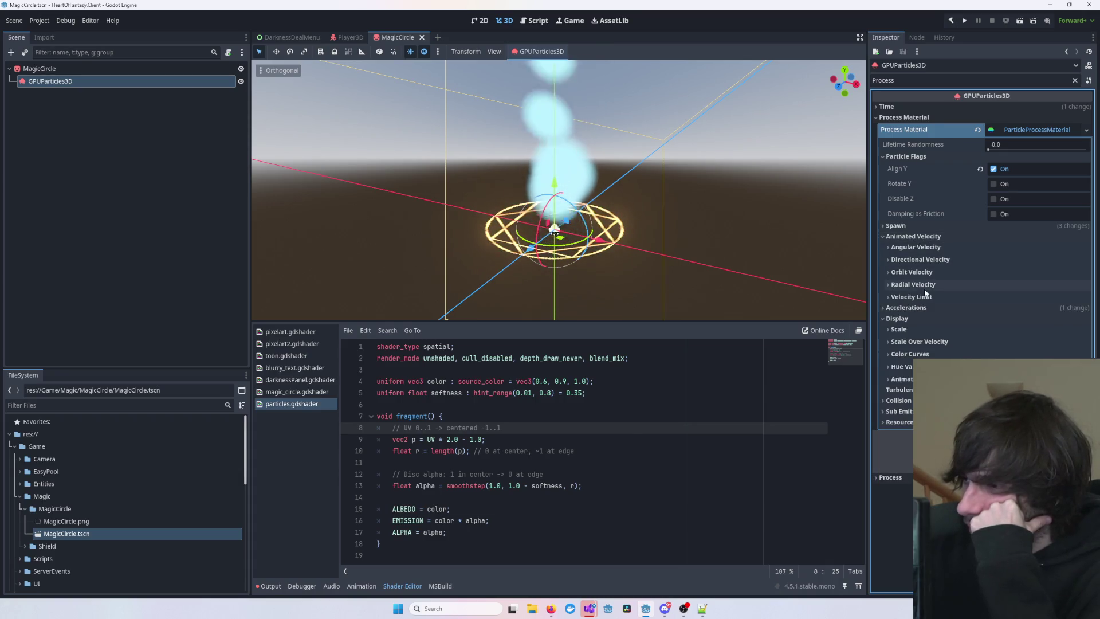
pyautogui.click(900, 226)
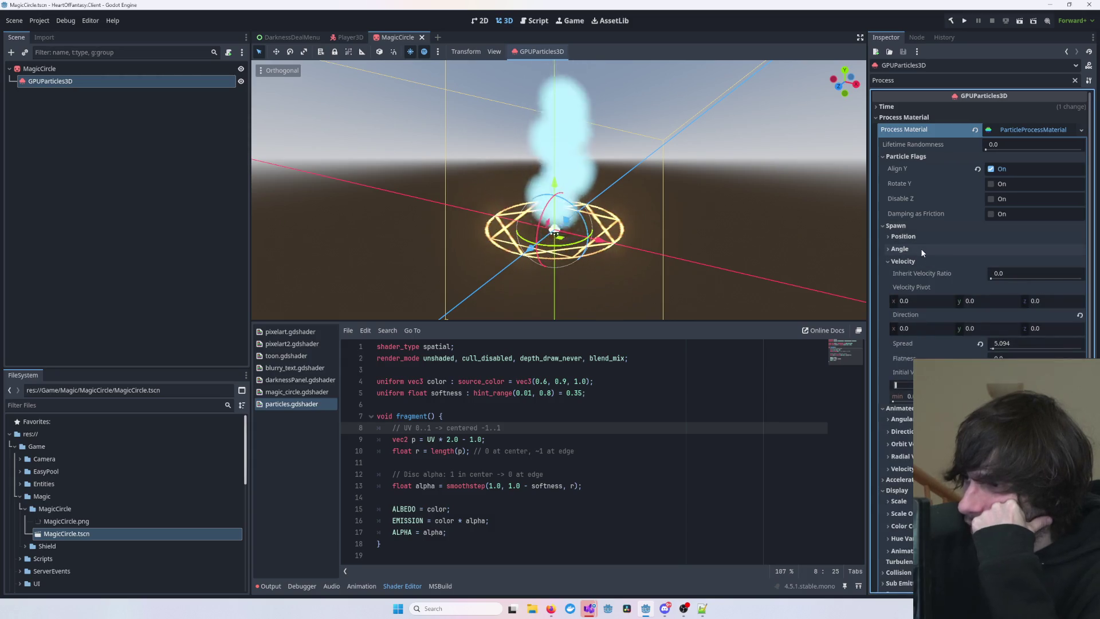
pyautogui.click(922, 237)
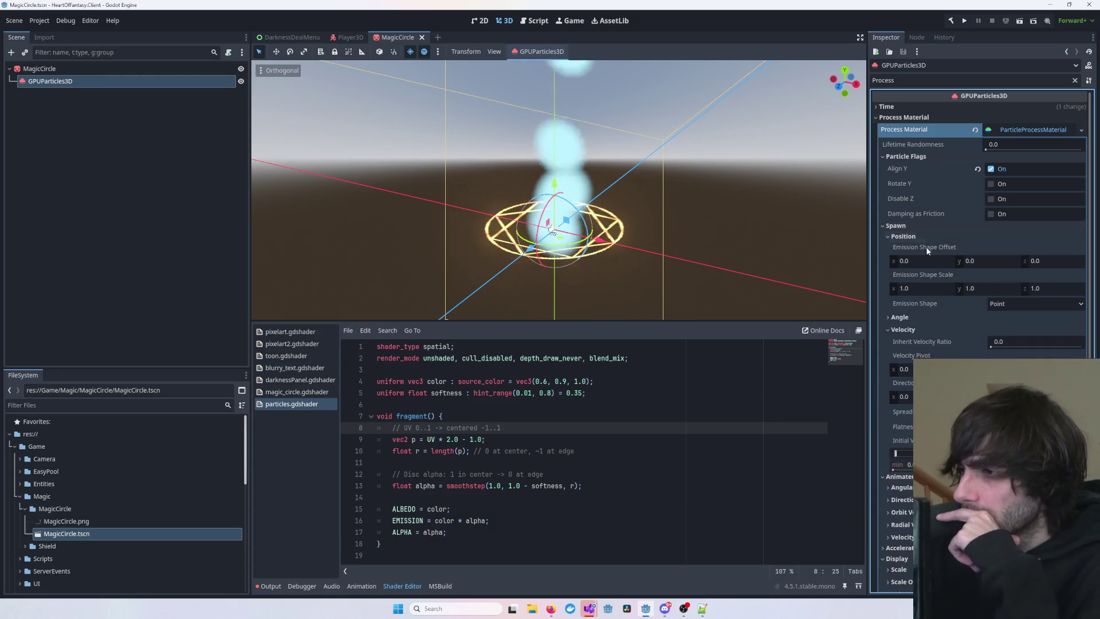
# - Set Emission Shape Scale x to 1.79 and switch the emission shape to Sphere Surface
pyautogui.click(917, 292)
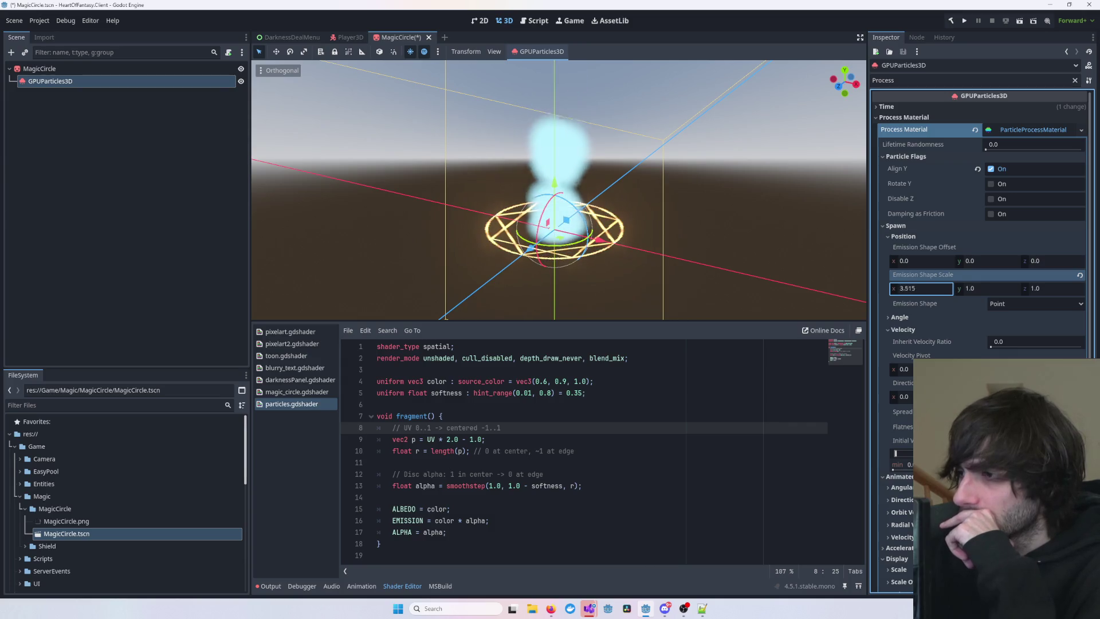
pyautogui.write('1.79')
pyautogui.click(1019, 301)
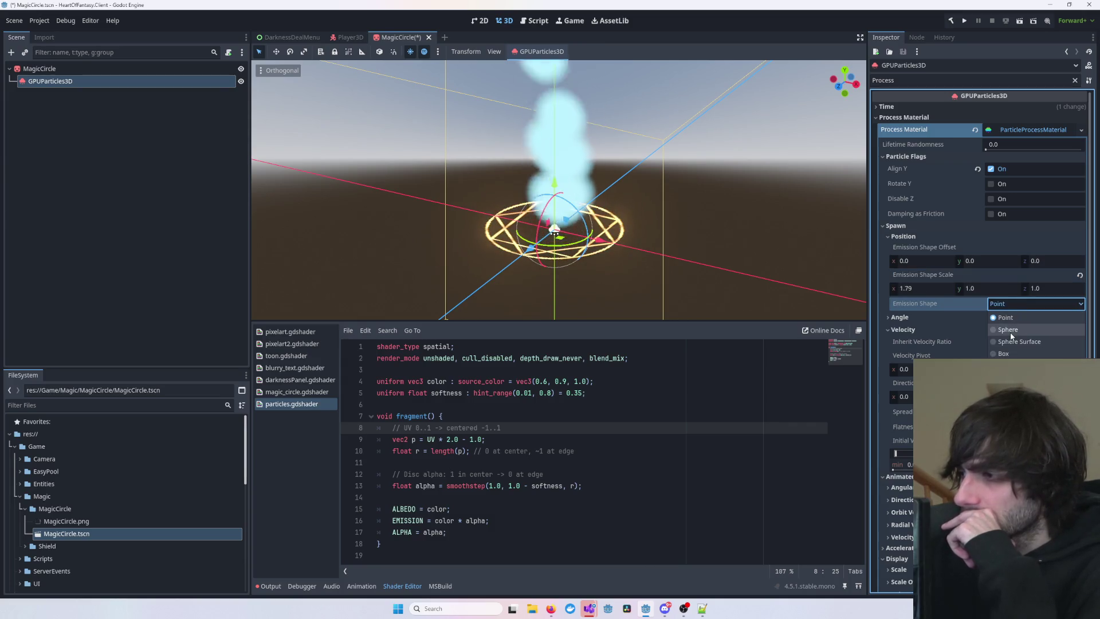
pyautogui.click(1012, 343)
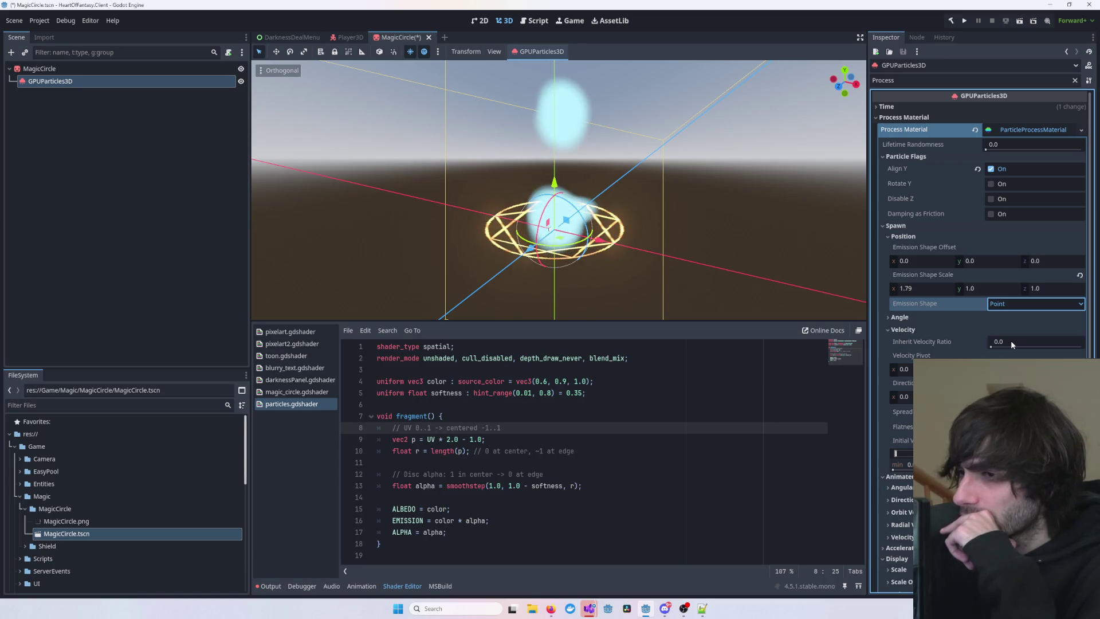
pyautogui.moveTo(745, 240)
pyautogui.mouseDown()
pyautogui.moveTo(659, 252)
pyautogui.moveTo(676, 264)
pyautogui.moveTo(655, 297)
pyautogui.moveTo(662, 259)
pyautogui.moveTo(533, 211)
pyautogui.mouseUp()
pyautogui.click(534, 211)
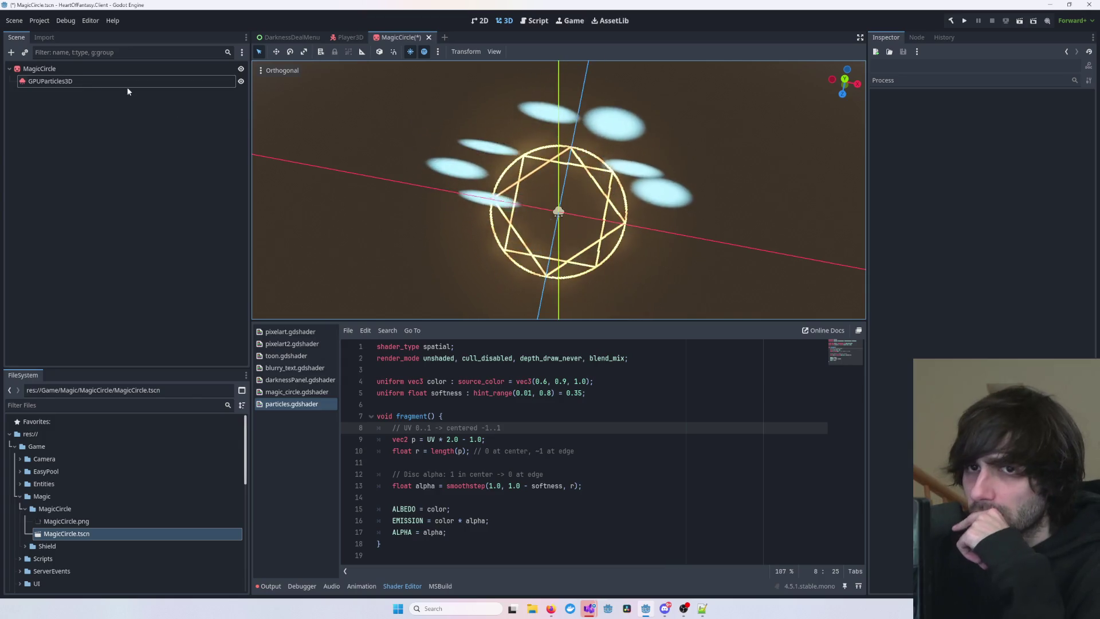
pyautogui.click(534, 211)
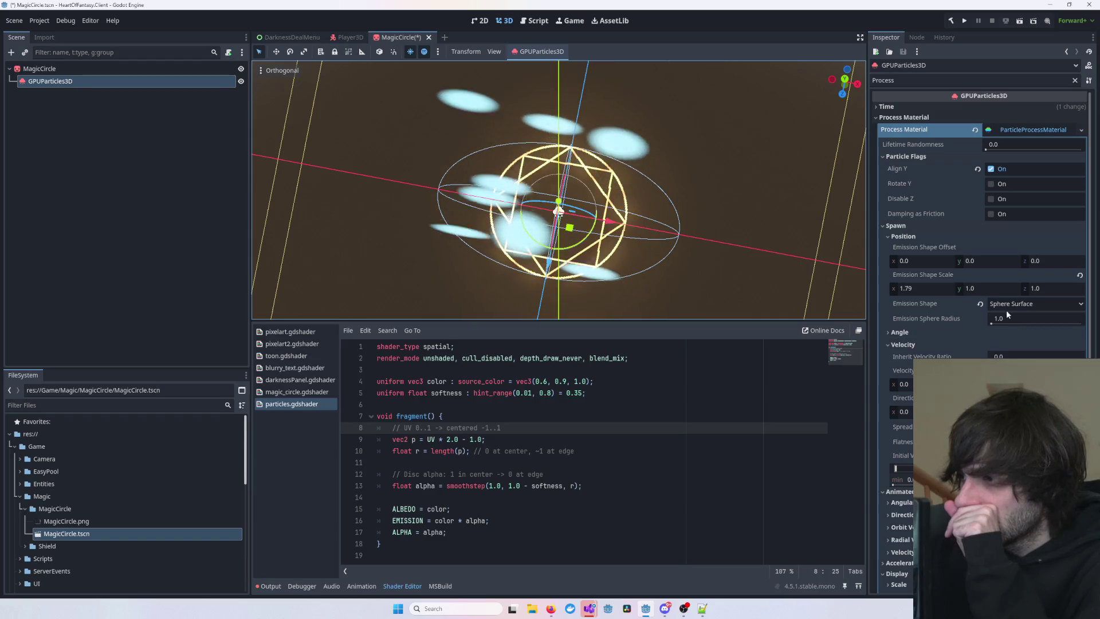
# - Set the Emission Sphere Radius to 0.5
pyautogui.moveTo(989, 321); pyautogui.dragTo(993, 325)
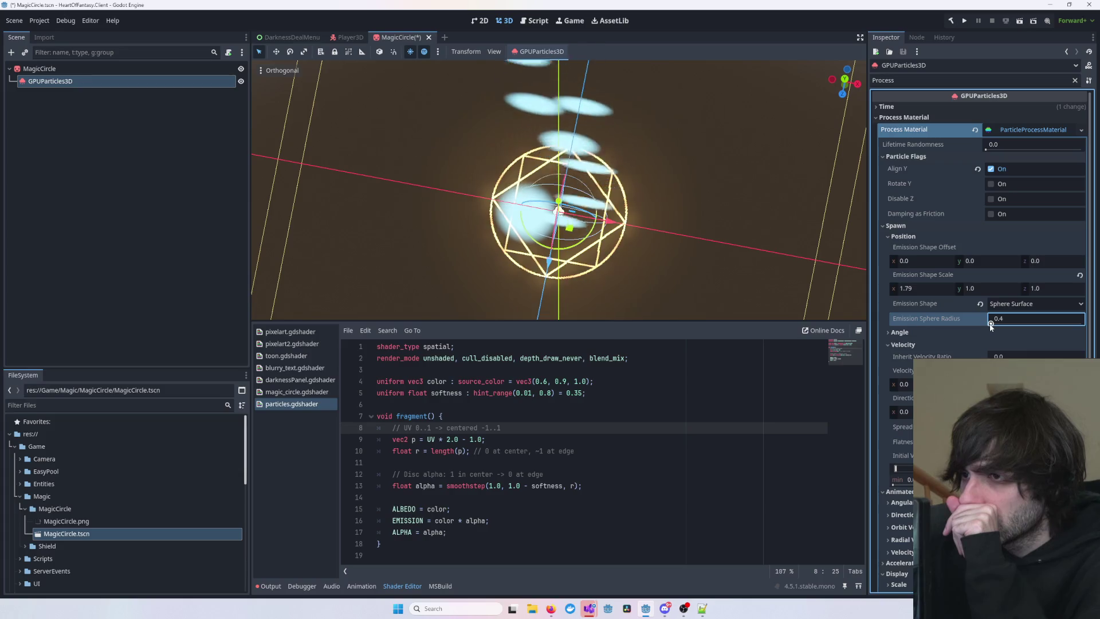
pyautogui.moveTo(711, 194)
pyautogui.mouseDown()
pyautogui.moveTo(606, 162)
pyautogui.moveTo(659, 182)
pyautogui.moveTo(647, 219)
pyautogui.mouseUp()
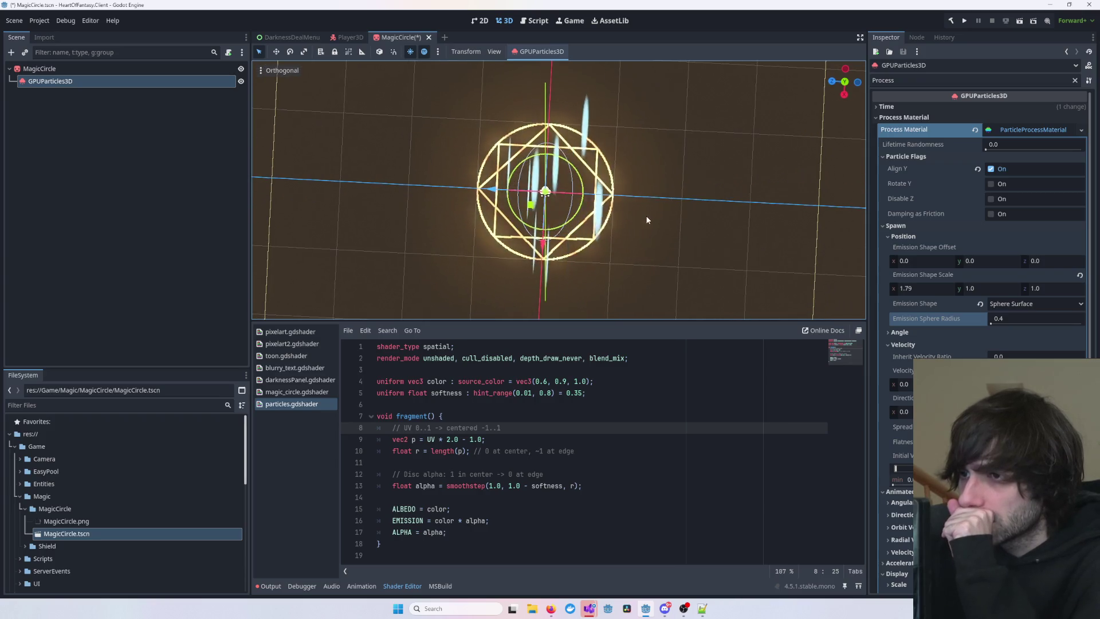
pyautogui.click(991, 324)
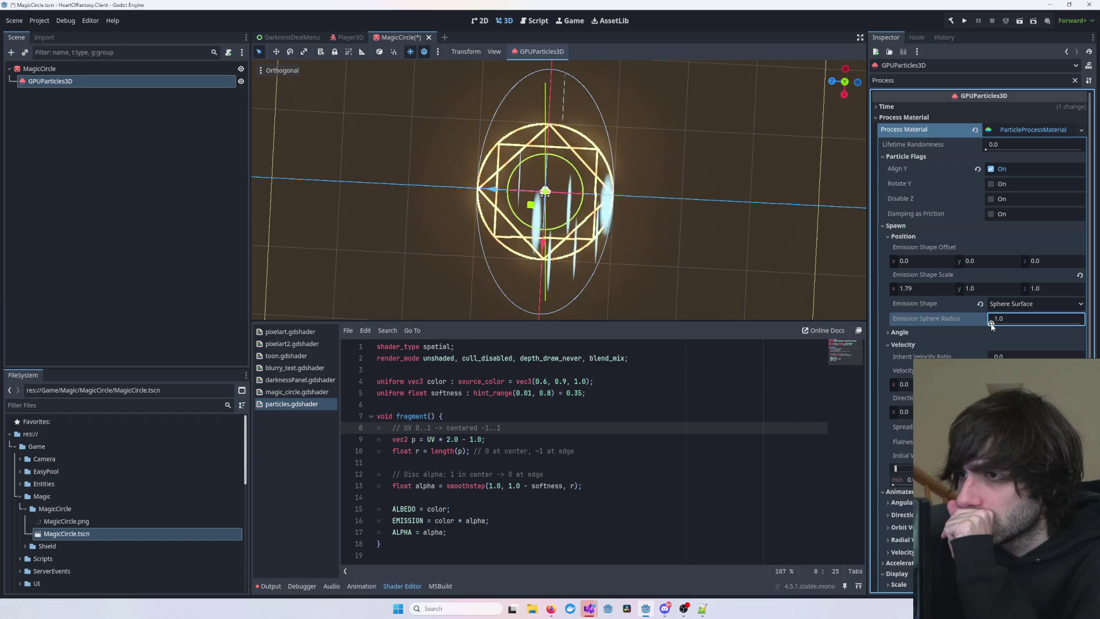
pyautogui.moveTo(738, 235)
pyautogui.mouseDown()
pyautogui.moveTo(599, 110)
pyautogui.moveTo(586, 159)
pyautogui.mouseUp()
pyautogui.click(994, 324)
pyautogui.write('0.5')
pyautogui.press('Return')
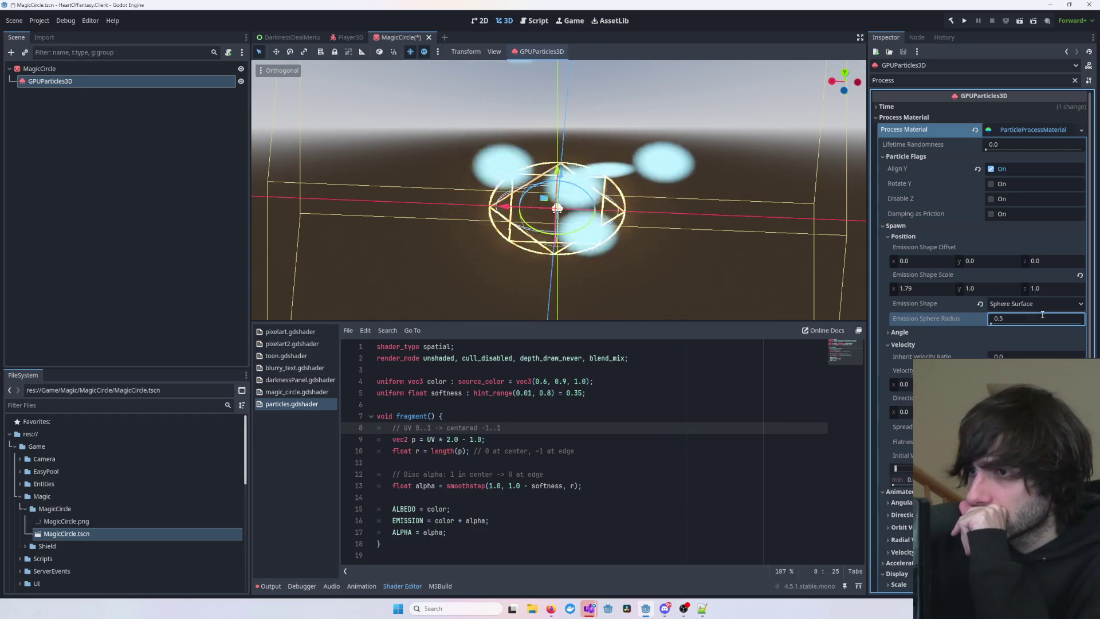
pyautogui.moveTo(693, 232)
pyautogui.mouseDown()
pyautogui.moveTo(689, 274)
pyautogui.moveTo(658, 301)
pyautogui.moveTo(664, 282)
pyautogui.mouseUp()
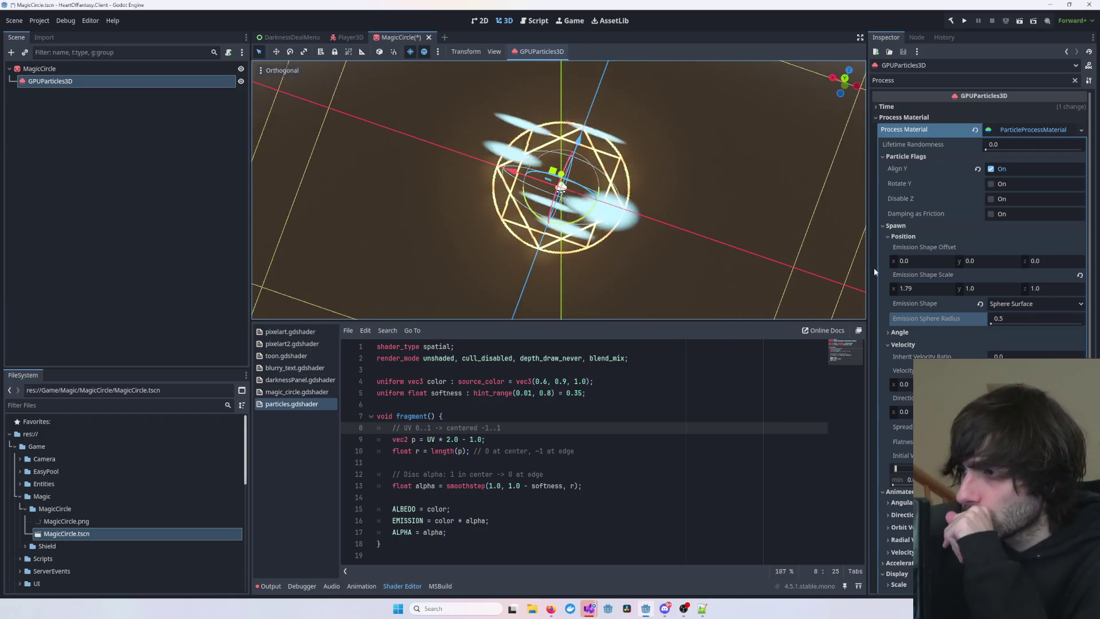
pyautogui.click(1064, 303)
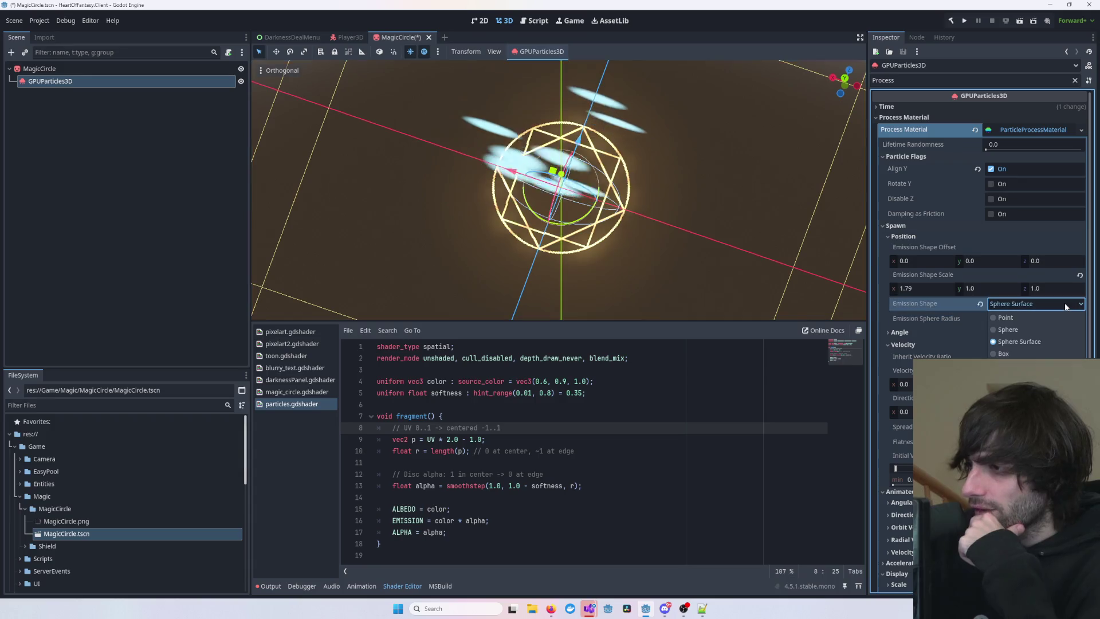
# - Change the emission shape to a solid Sphere
pyautogui.click(1040, 330)
pyautogui.moveTo(703, 224)
pyautogui.mouseDown()
pyautogui.moveTo(724, 162)
pyautogui.moveTo(806, 145)
pyautogui.moveTo(854, 159)
pyautogui.moveTo(746, 205)
pyautogui.moveTo(735, 238)
pyautogui.moveTo(617, 206)
pyautogui.moveTo(675, 149)
pyautogui.moveTo(778, 165)
pyautogui.mouseUp()
pyautogui.scroll(5, 640, 225)
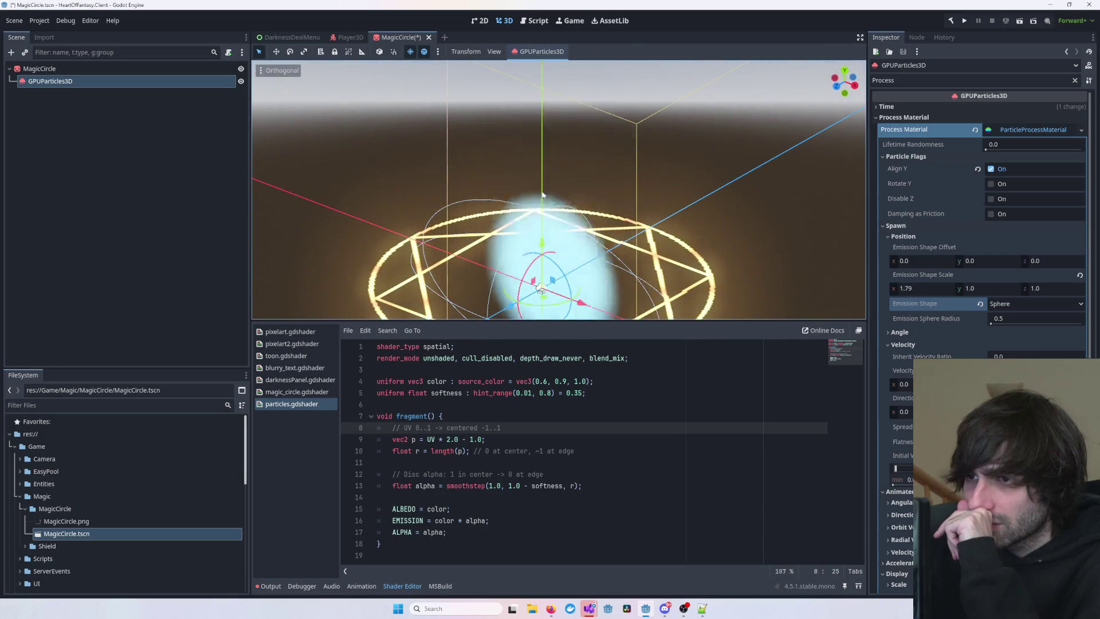
pyautogui.click(458, 143)
pyautogui.click(142, 84)
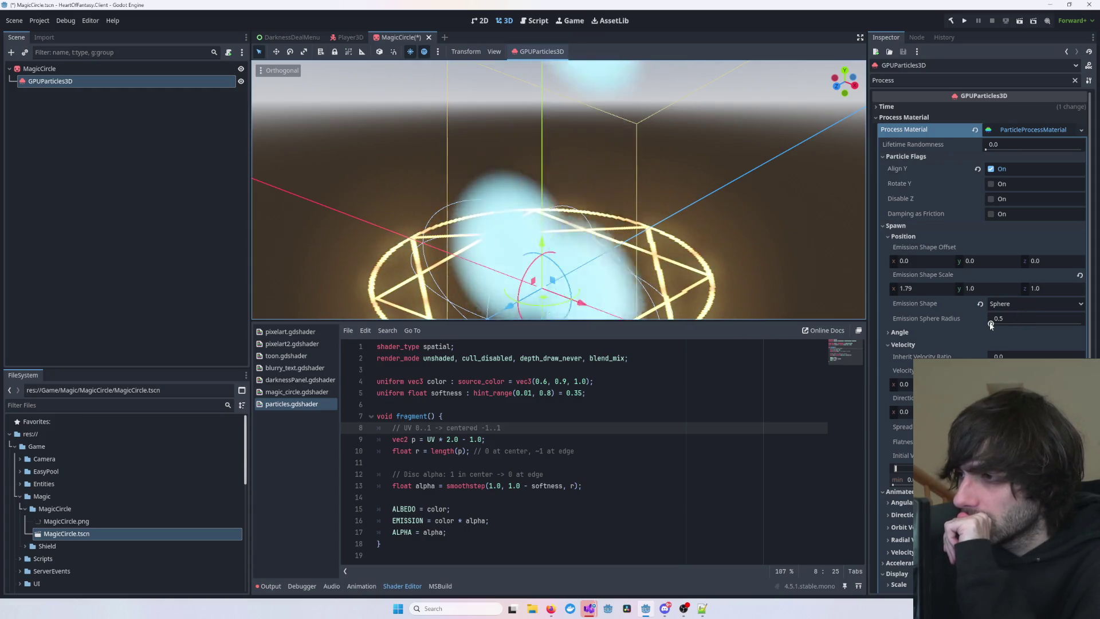
# - Reset Emission Shape Scale x to 1 and widen the Emission Sphere Radius to 1.1
pyautogui.click(916, 288)
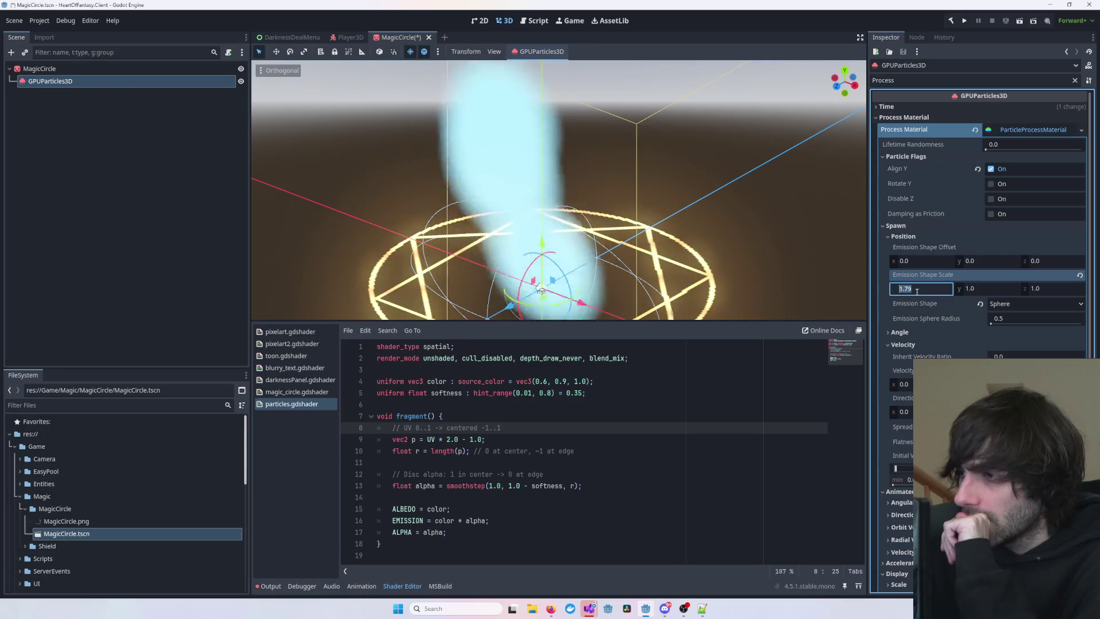
pyautogui.write('1')
pyautogui.press('Return')
pyautogui.moveTo(799, 234)
pyautogui.mouseDown()
pyautogui.moveTo(679, 237)
pyautogui.moveTo(716, 240)
pyautogui.mouseUp()
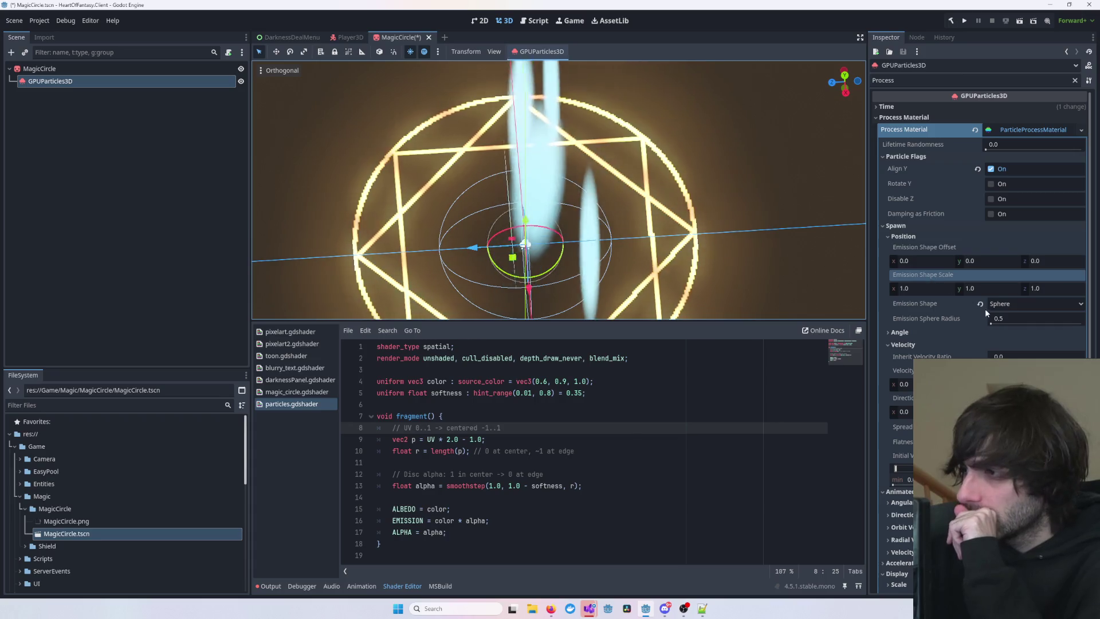
pyautogui.moveTo(990, 323); pyautogui.dragTo(992, 325)
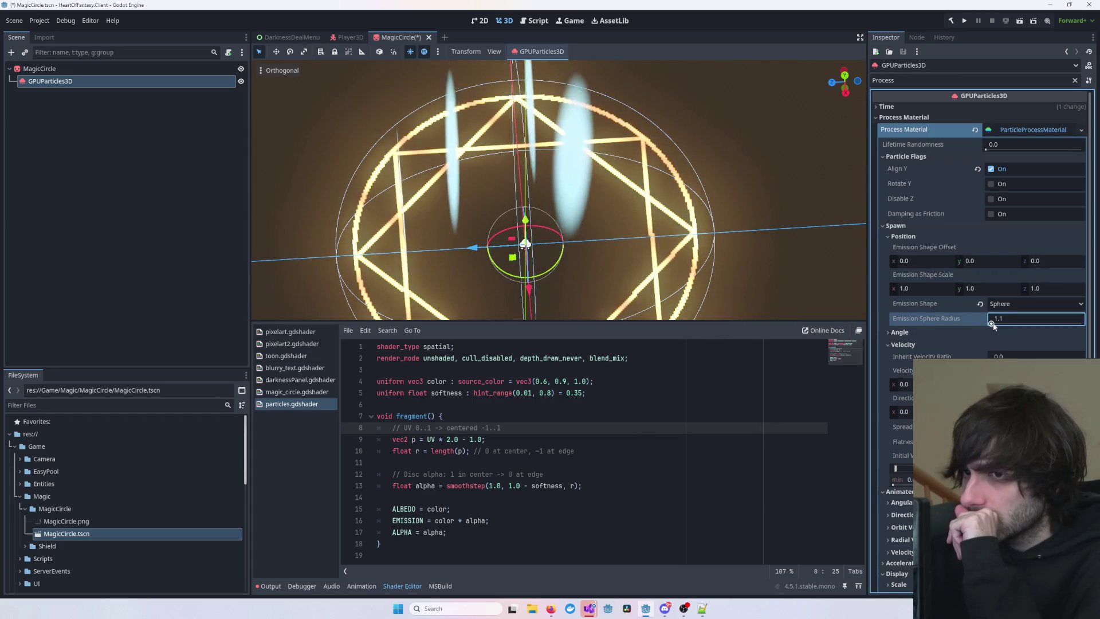
# - Orbit around the magic circle to inspect particles rising from the wider spawn sphere
pyautogui.moveTo(838, 191)
pyautogui.mouseDown()
pyautogui.moveTo(785, 240)
pyautogui.moveTo(683, 159)
pyautogui.moveTo(680, 143)
pyautogui.moveTo(684, 167)
pyautogui.moveTo(632, 240)
pyautogui.moveTo(593, 233)
pyautogui.moveTo(571, 270)
pyautogui.moveTo(629, 162)
pyautogui.mouseUp()
pyautogui.click(684, 166)
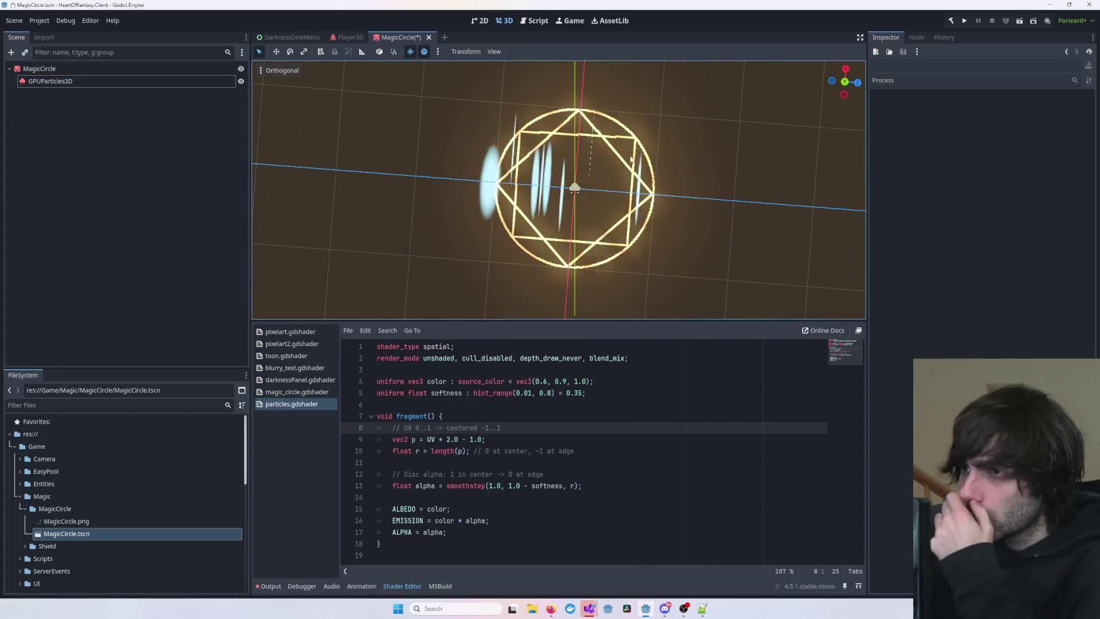
pyautogui.moveTo(785, 234)
pyautogui.mouseDown()
pyautogui.moveTo(719, 216)
pyautogui.moveTo(605, 157)
pyautogui.moveTo(641, 128)
pyautogui.moveTo(629, 125)
pyautogui.mouseUp()
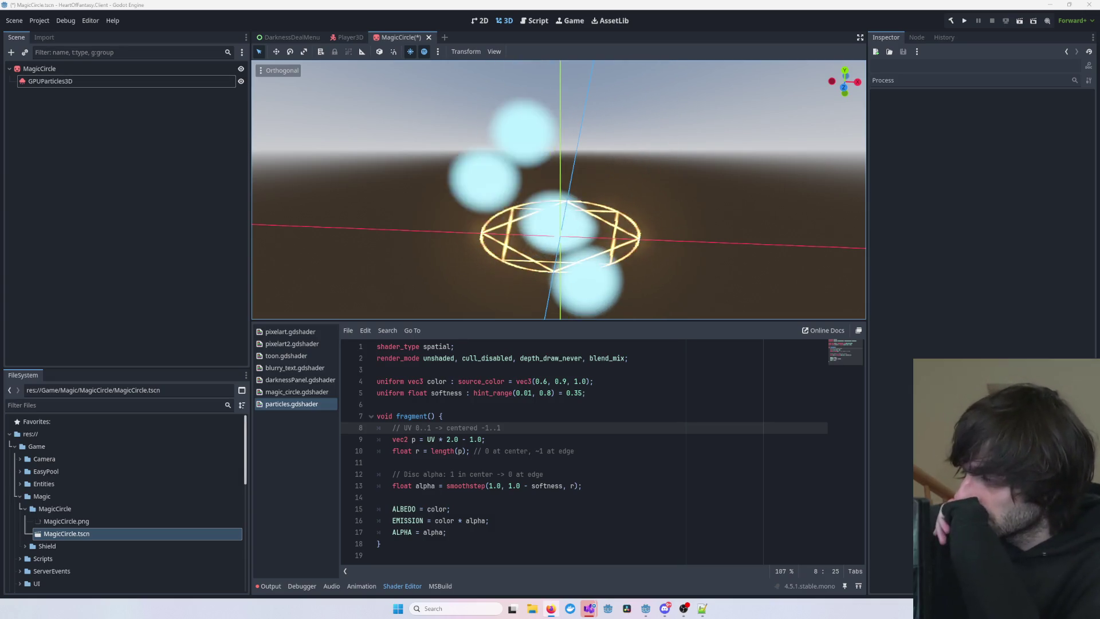
pyautogui.moveTo(864, 189)
pyautogui.mouseDown()
pyautogui.moveTo(690, 222)
pyautogui.moveTo(637, 266)
pyautogui.moveTo(720, 214)
pyautogui.moveTo(609, 233)
pyautogui.mouseUp()
pyautogui.scroll(3, 607, 230)
pyautogui.scroll(-3, 537, 235)
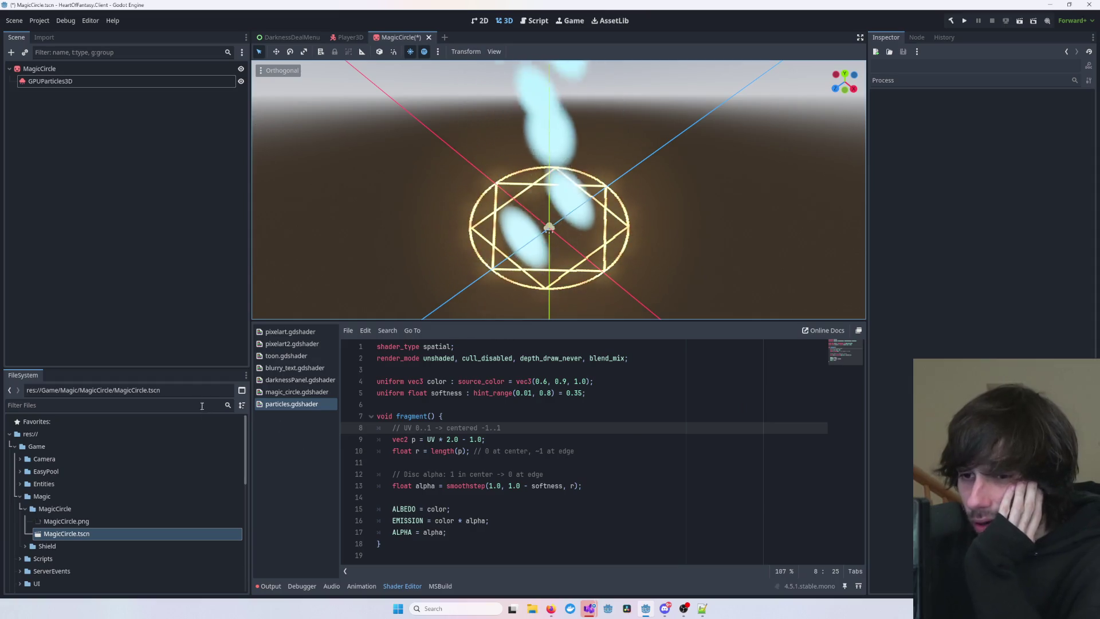
# - Select GPUParticles3D and toggle its process material sub-inspector closed and open
pyautogui.click(69, 82)
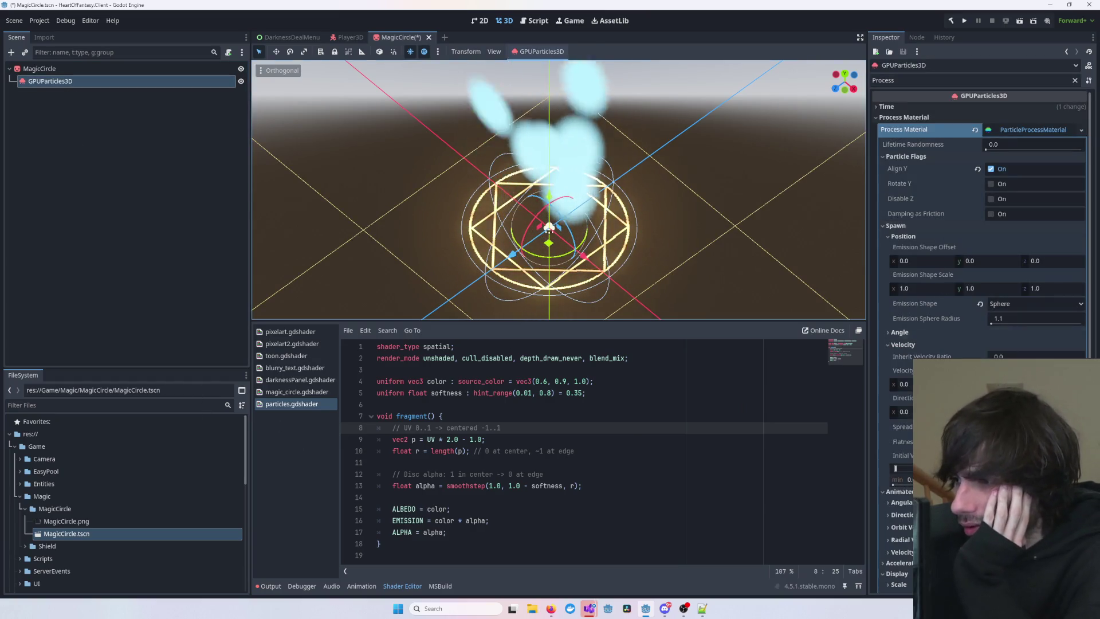
pyautogui.scroll(-5, 979, 257)
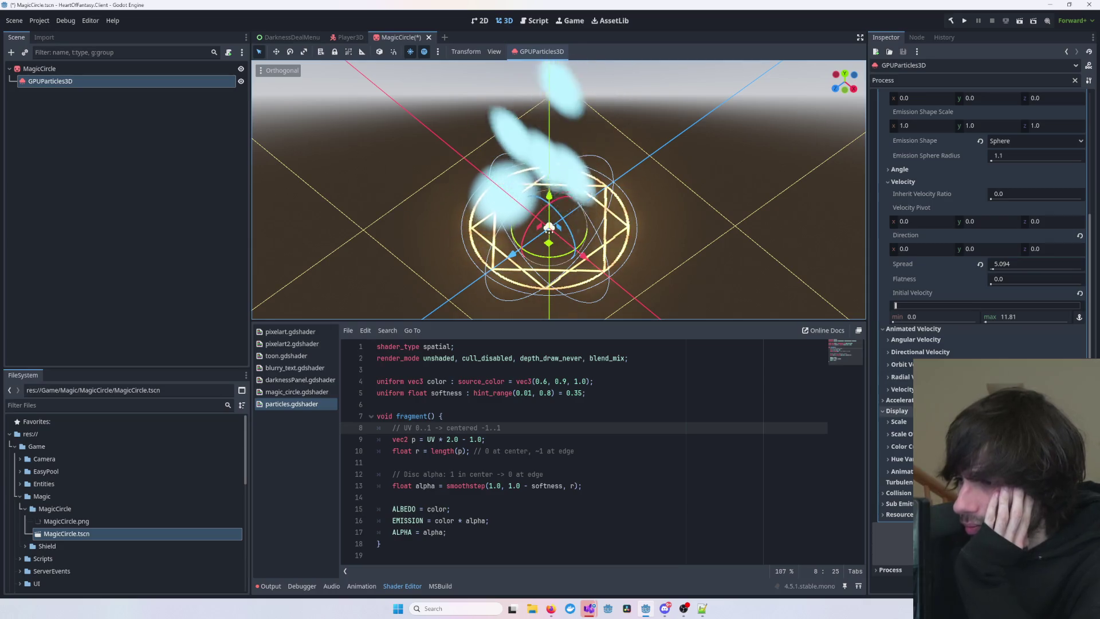
pyautogui.scroll(5, 943, 270)
pyautogui.click(905, 117)
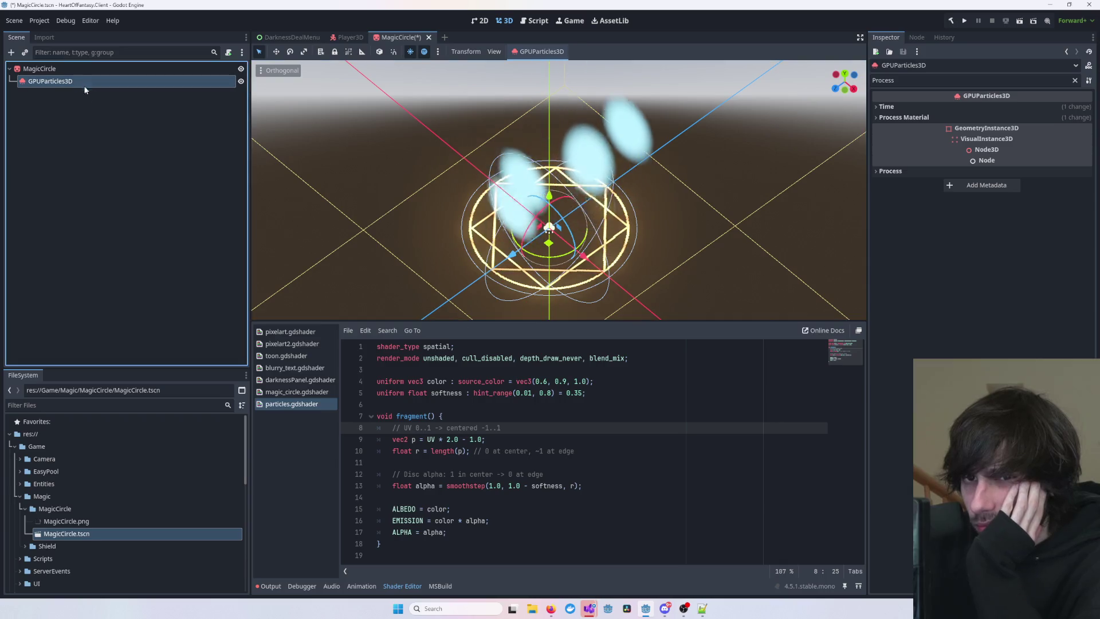
pyautogui.click(904, 117)
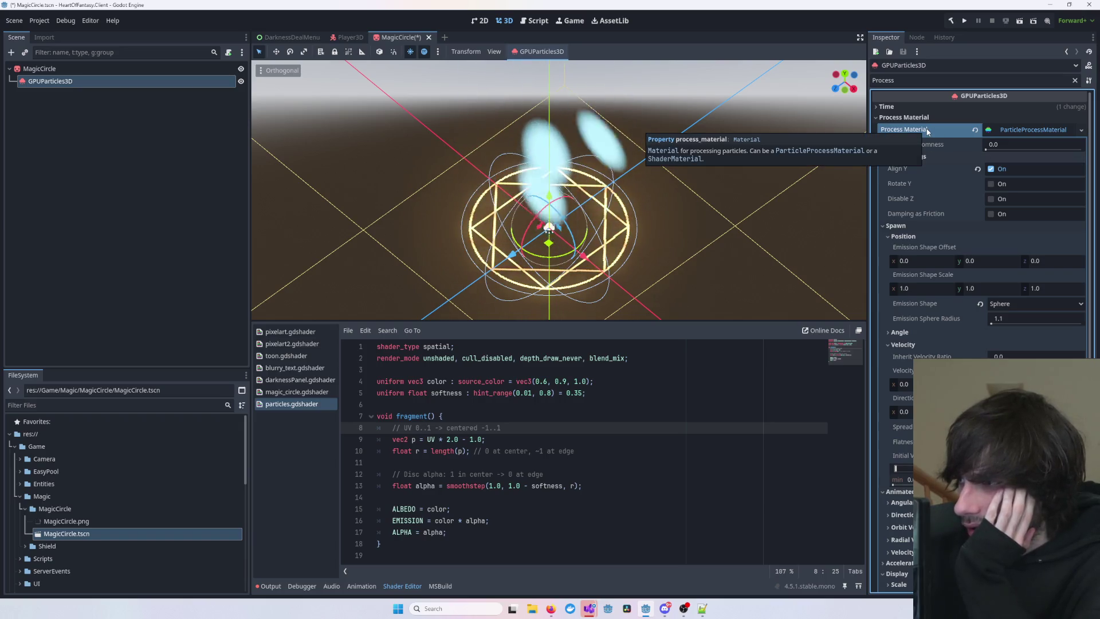
# - Review Lifetime Randomness (0.21), then fold the process material settings away
pyautogui.click(986, 150)
pyautogui.write('0.21')
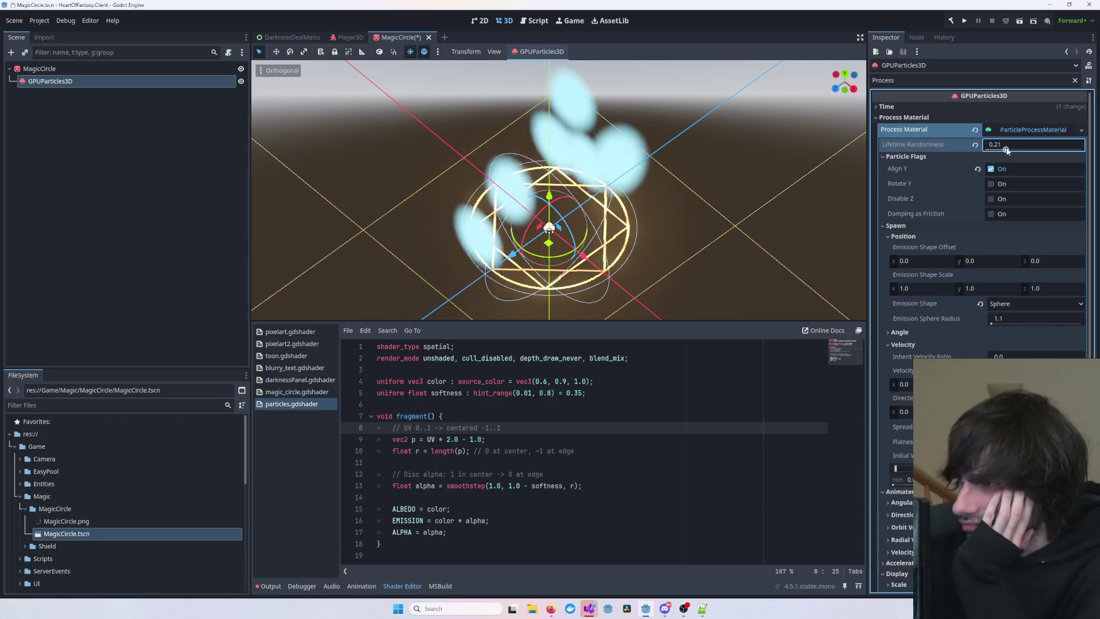
pyautogui.scroll(-5, 807, 214)
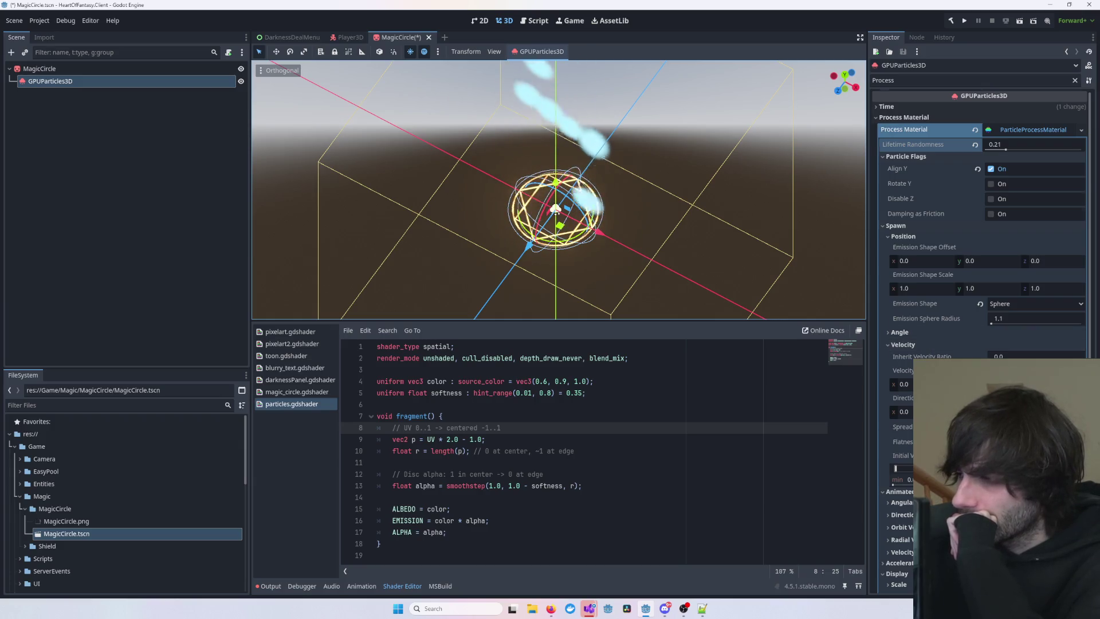
pyautogui.scroll(-4, 916, 344)
pyautogui.scroll(4, 905, 407)
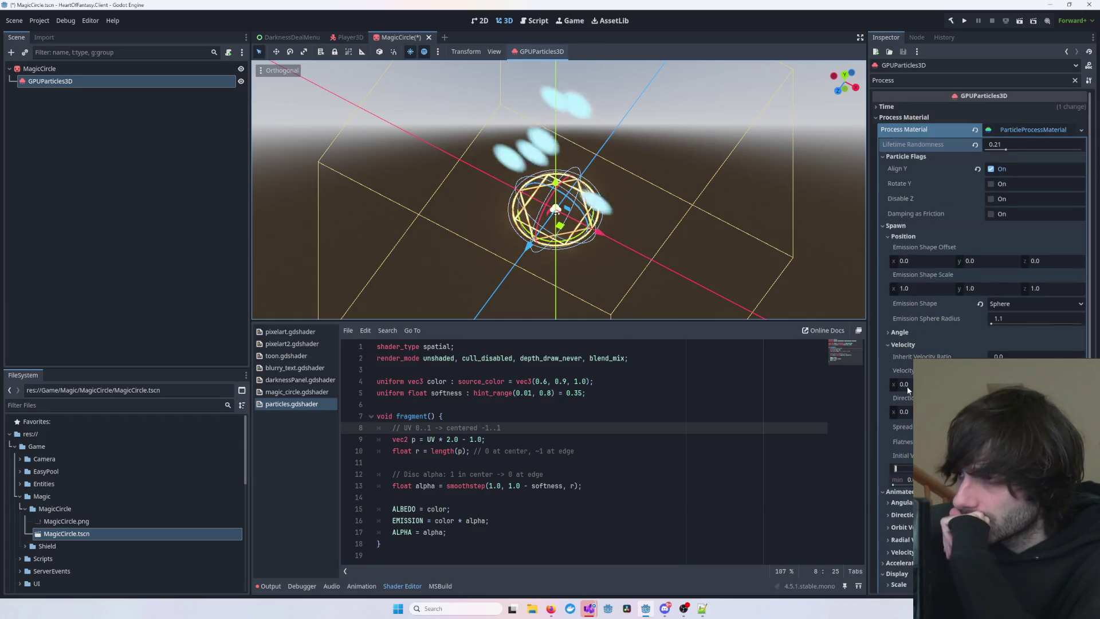
pyautogui.click(1042, 132)
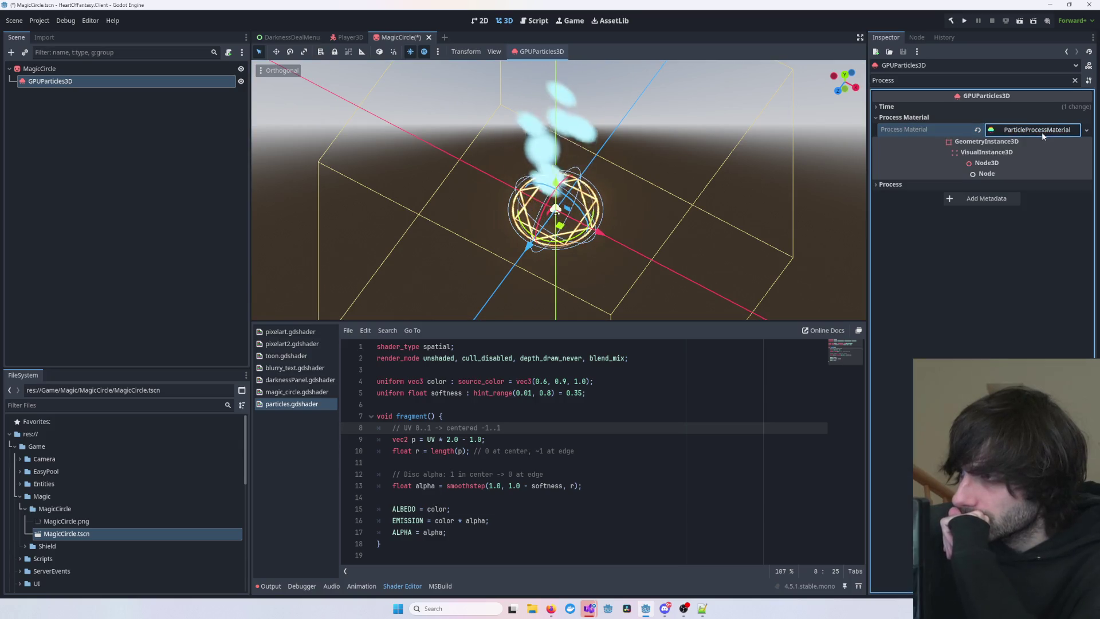
pyautogui.click(1025, 132)
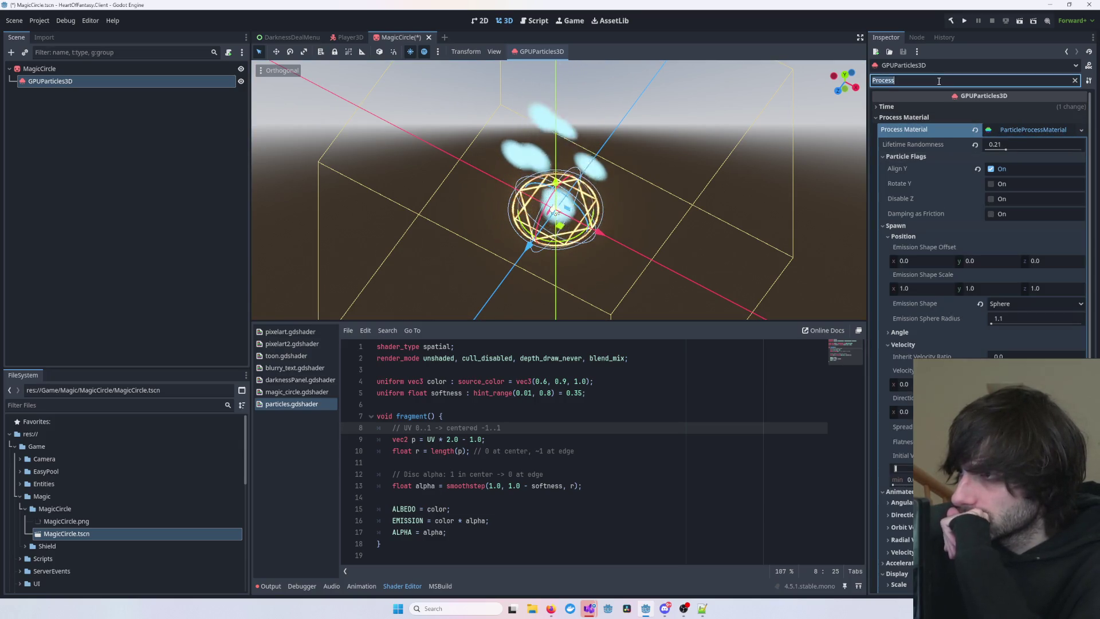
# - Clear the Inspector filter, fold Process Material and expand the Pass 1 QuadMesh
pyautogui.press('BackSpace')
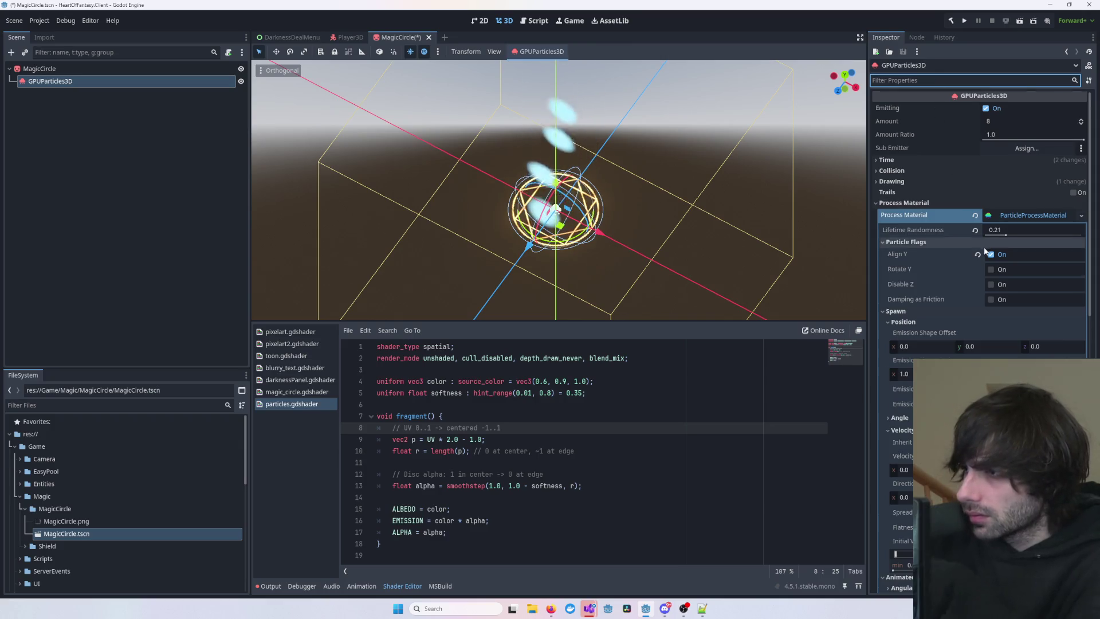
pyautogui.scroll(-2, 981, 249)
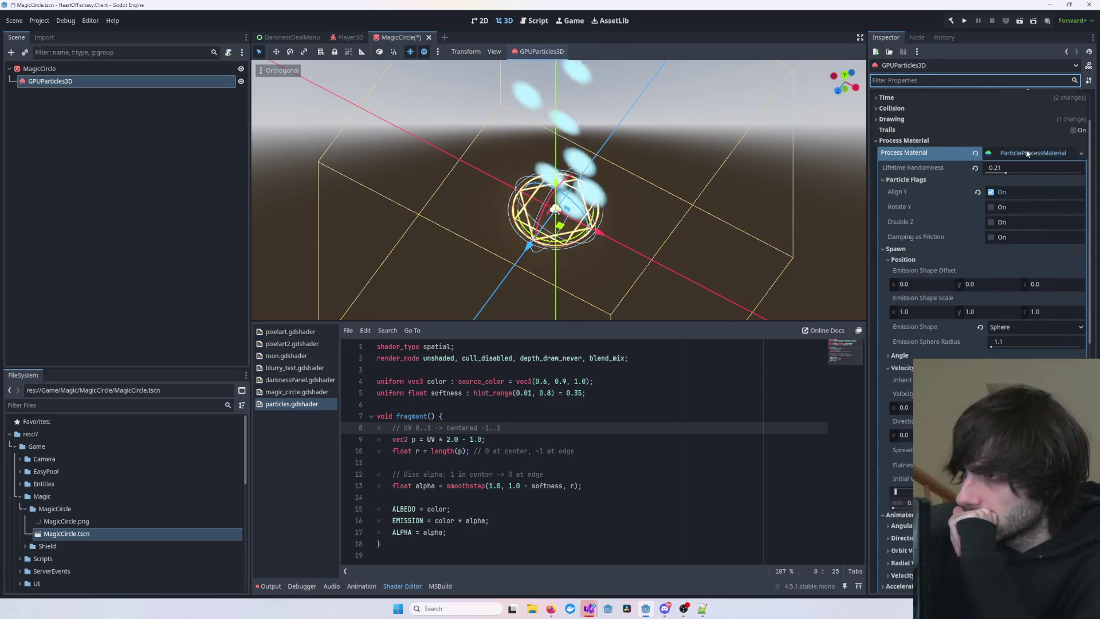
pyautogui.click(1026, 153)
pyautogui.click(1033, 199)
pyautogui.scroll(-2, 996, 260)
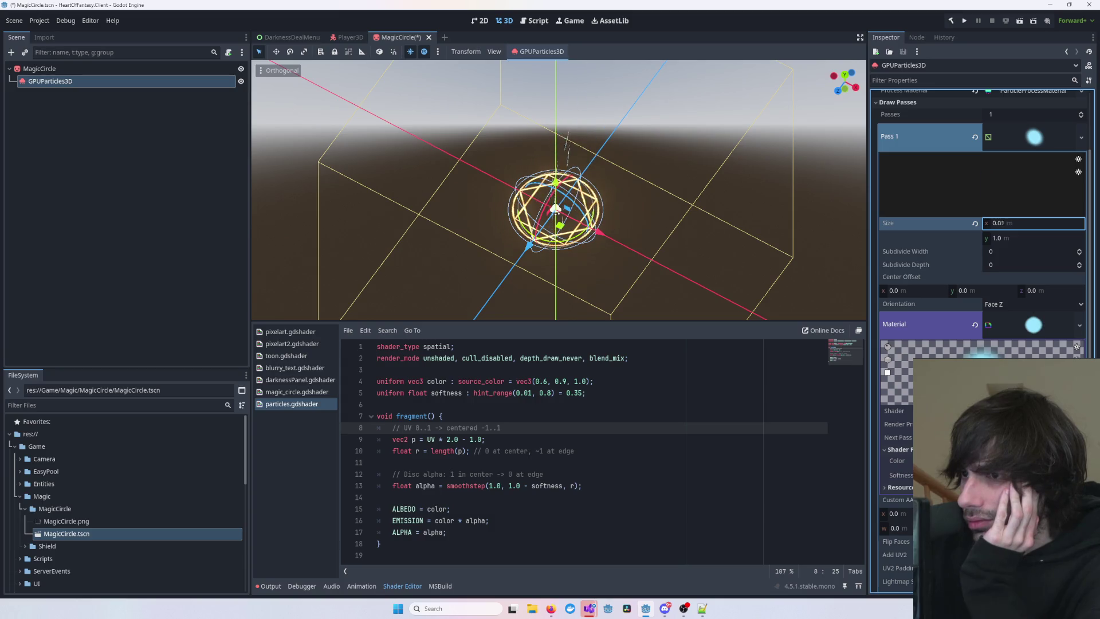
# - Set the QuadMesh Size to 0.1 × 0.1 m, turning particles into tiny dots
pyautogui.moveTo(1012, 226); pyautogui.dragTo(1022, 226)
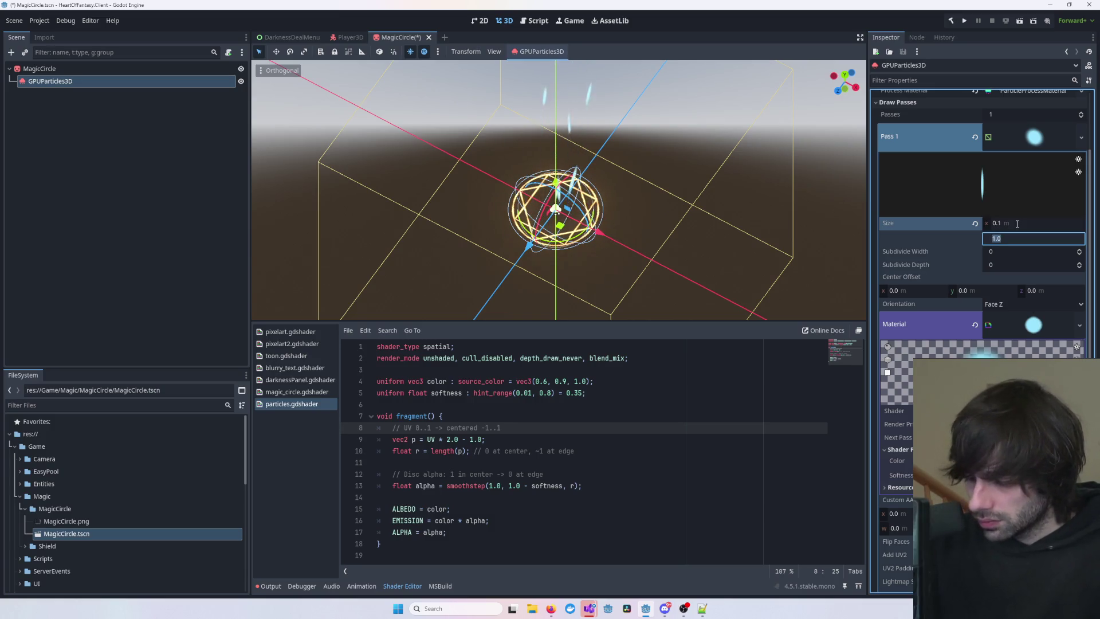
pyautogui.write('0.1')
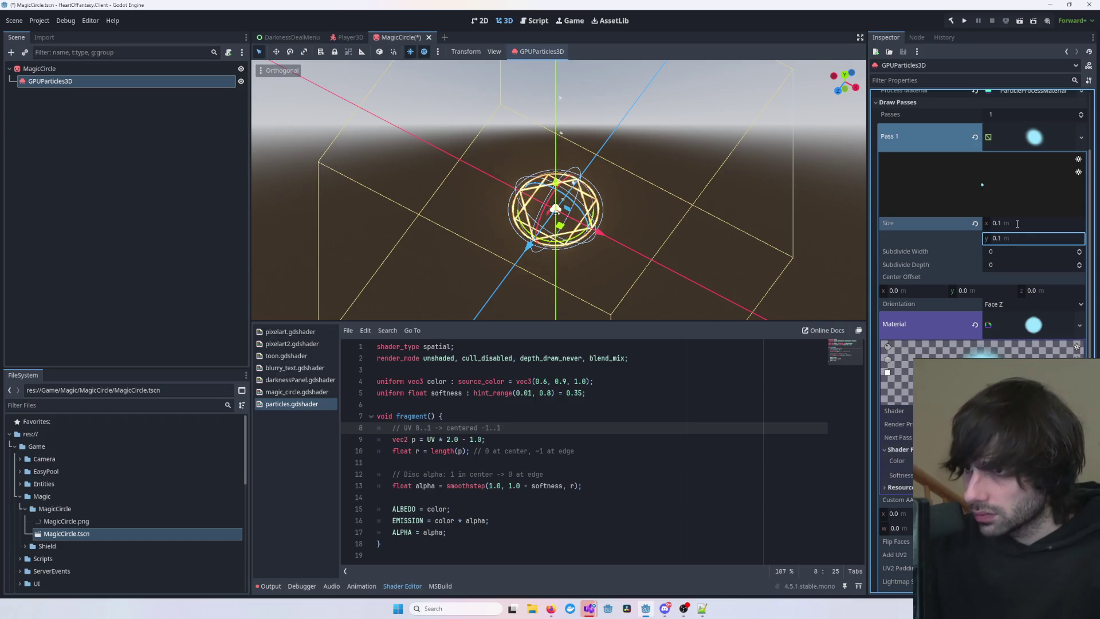
pyautogui.press('Return')
pyautogui.moveTo(641, 229)
pyautogui.mouseDown()
pyautogui.moveTo(696, 187)
pyautogui.moveTo(725, 204)
pyautogui.moveTo(700, 161)
pyautogui.moveTo(644, 213)
pyautogui.moveTo(747, 193)
pyautogui.mouseUp()
pyautogui.scroll(5, 696, 187)
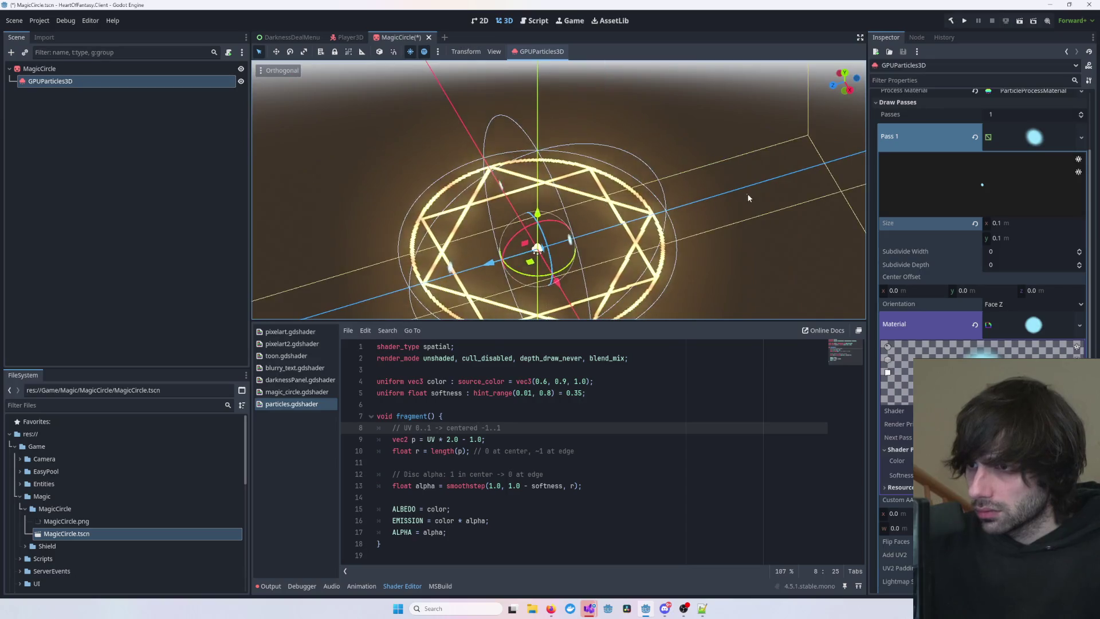
pyautogui.click(746, 193)
pyautogui.moveTo(710, 242)
pyautogui.mouseDown()
pyautogui.moveTo(828, 204)
pyautogui.moveTo(758, 239)
pyautogui.moveTo(678, 298)
pyautogui.moveTo(676, 313)
pyautogui.moveTo(740, 236)
pyautogui.moveTo(732, 252)
pyautogui.moveTo(710, 243)
pyautogui.mouseUp()
pyautogui.scroll(-2, 777, 231)
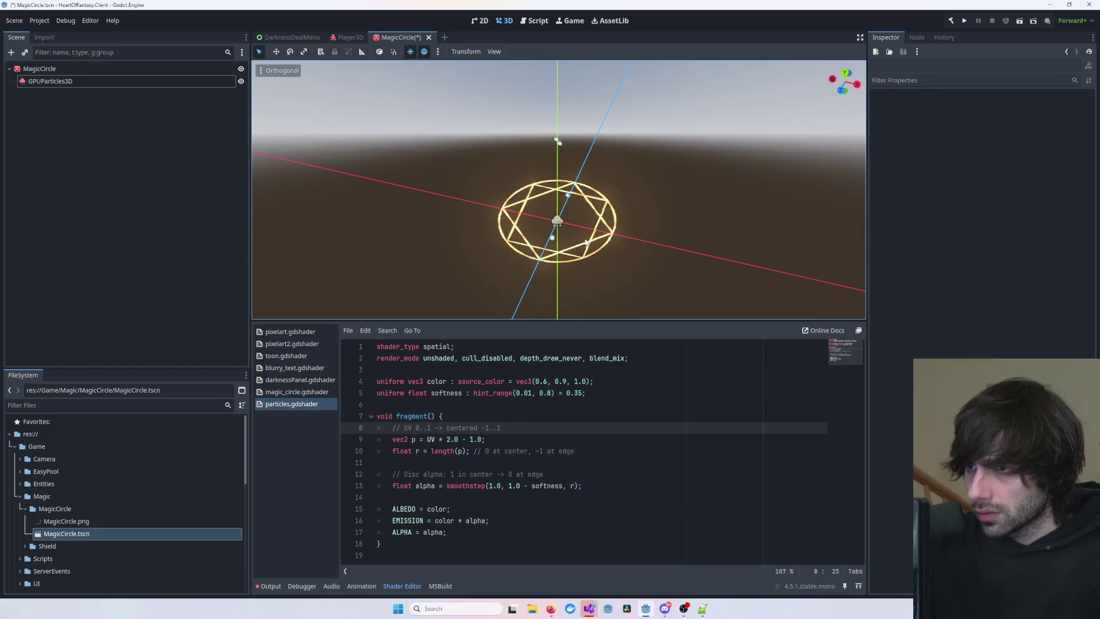
pyautogui.click(612, 229)
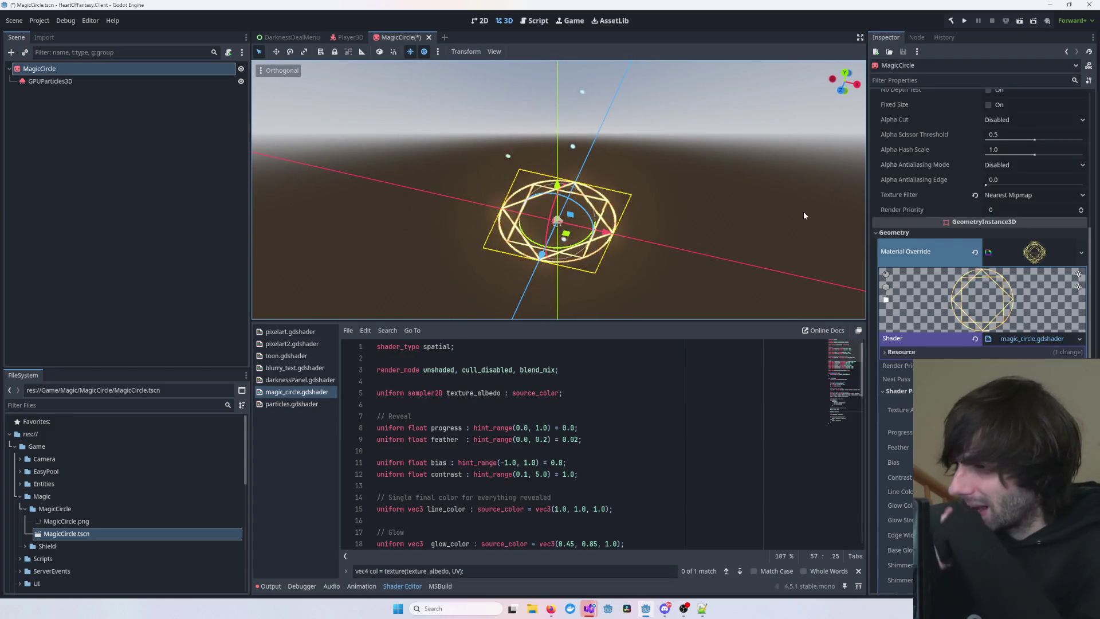
# - Set the GPUParticles3D shader Color parameter to pale yellow e3f08e
pyautogui.scroll(-2, 968, 348)
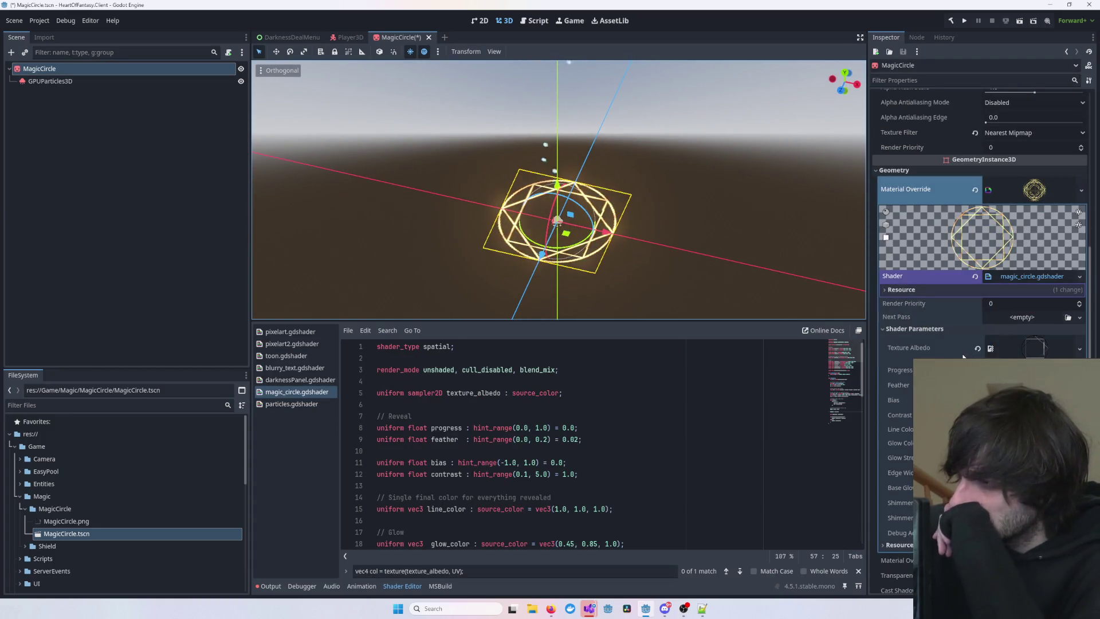
pyautogui.scroll(4, 872, 351)
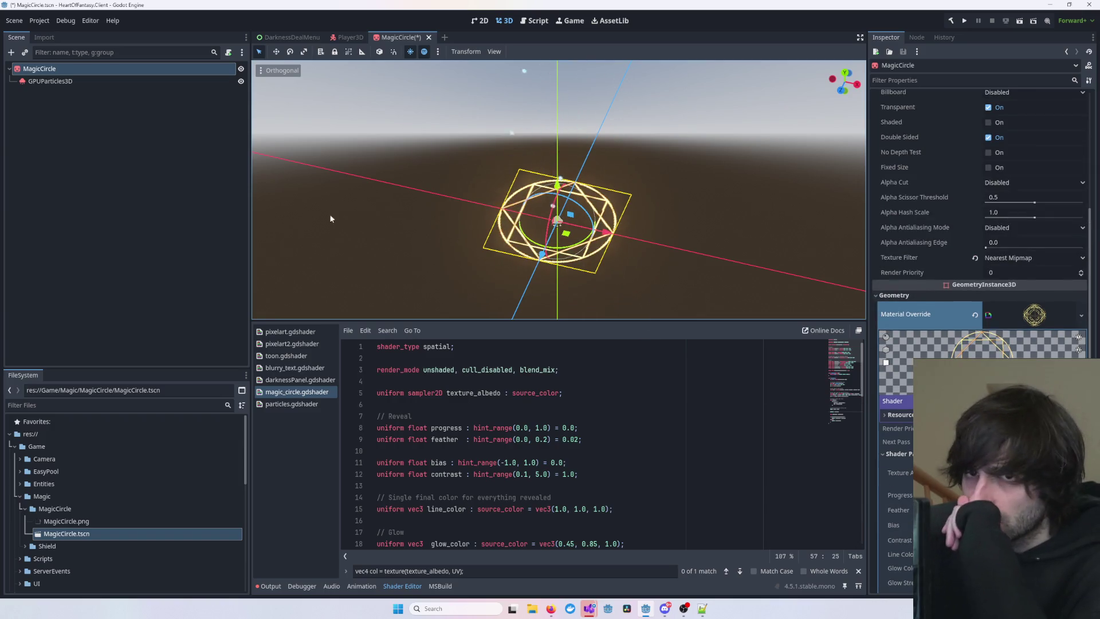
pyautogui.click(143, 84)
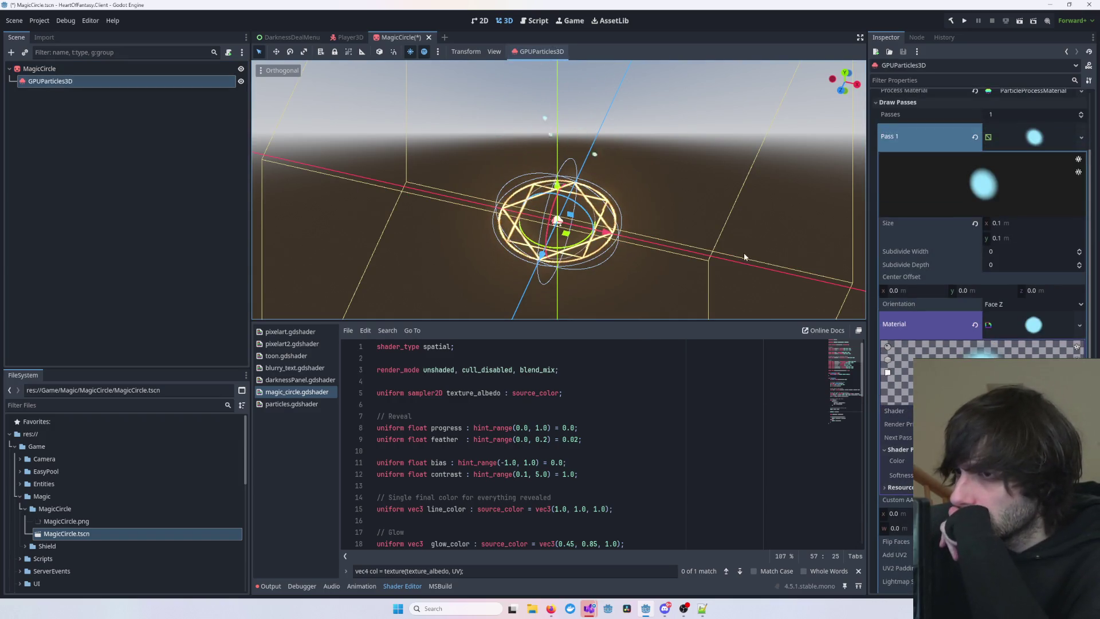
pyautogui.scroll(-2, 982, 258)
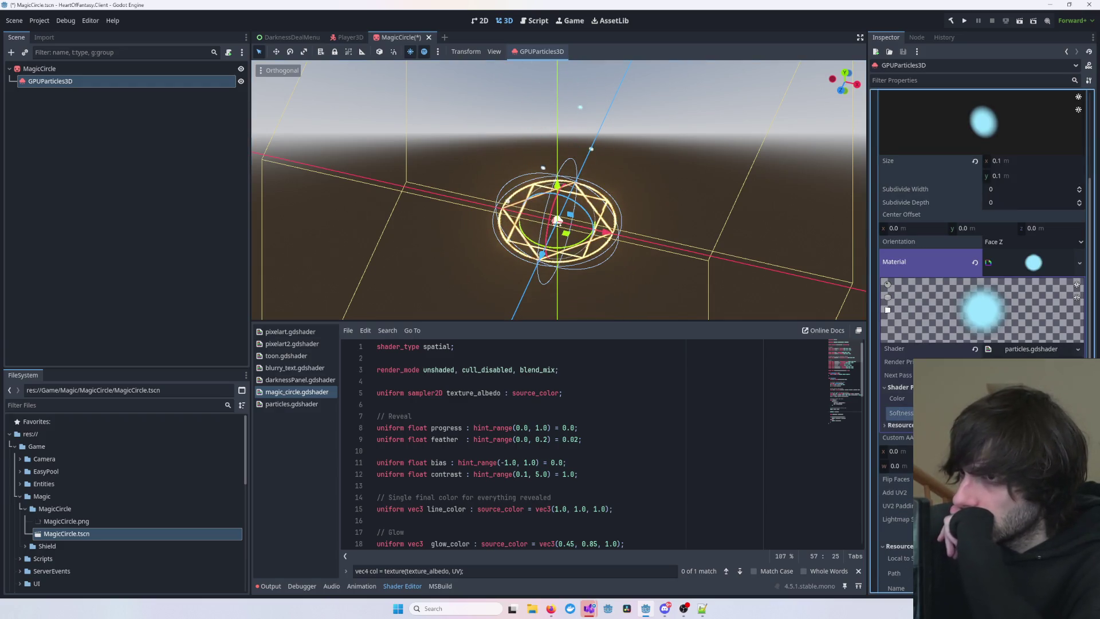
pyautogui.click(1002, 398)
pyautogui.click(1008, 233)
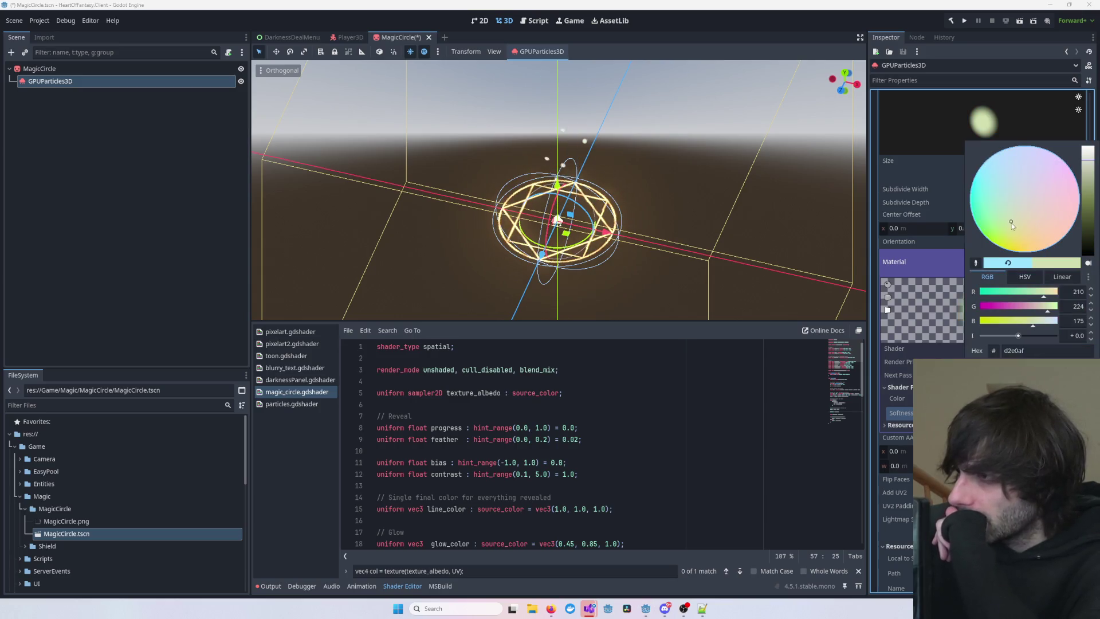
pyautogui.moveTo(1007, 239); pyautogui.dragTo(1006, 237)
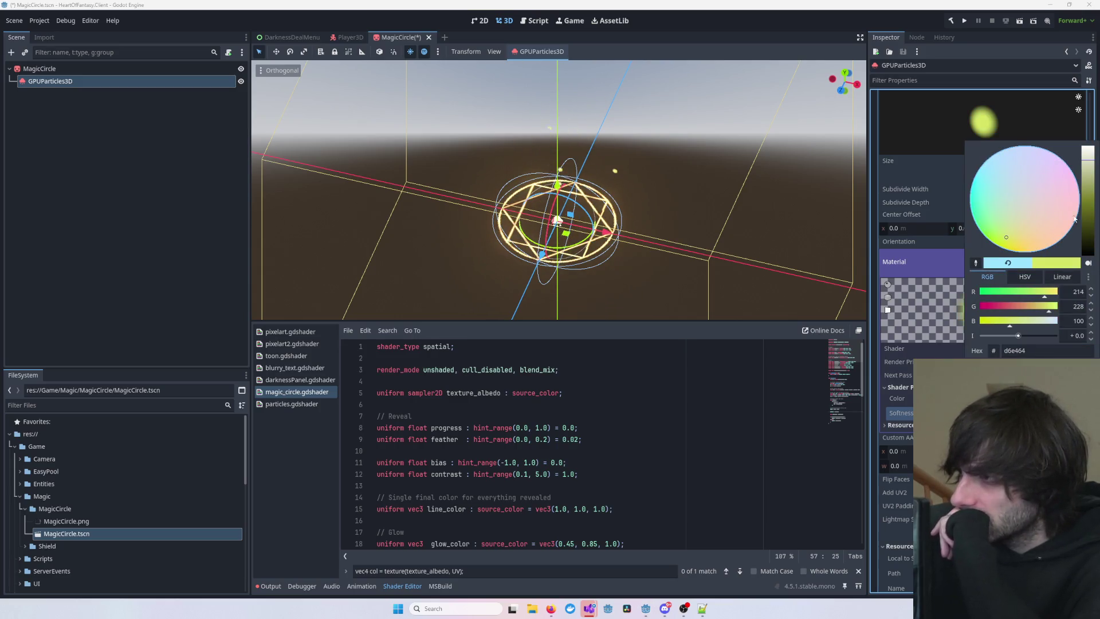
pyautogui.click(1088, 151)
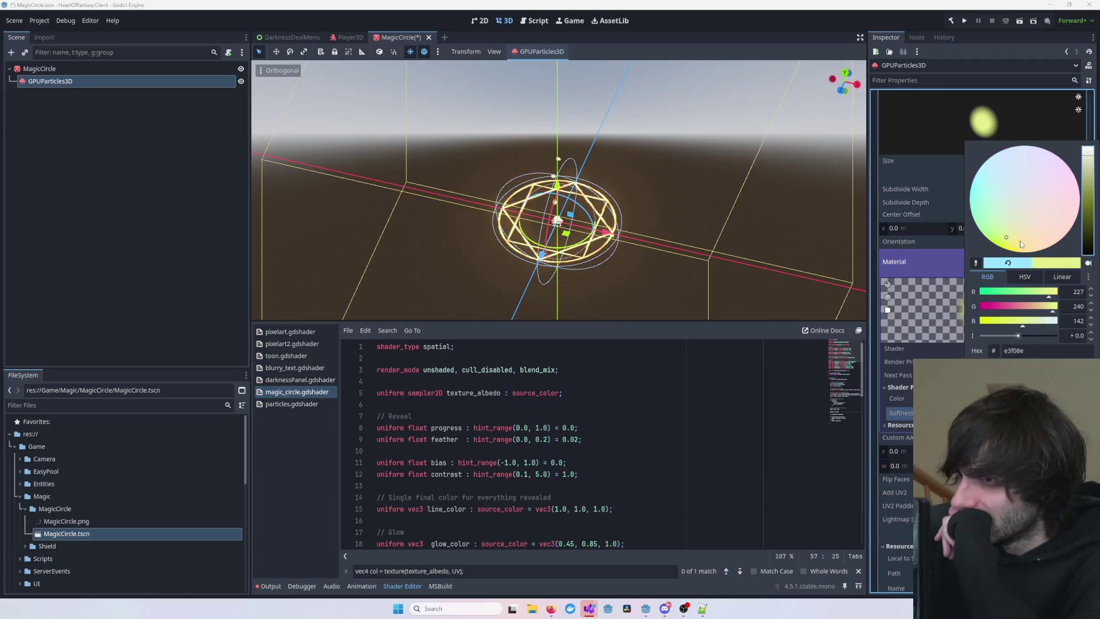
pyautogui.click(658, 246)
# - Load particles.gdshader from the material's Shader field into the shader editor
pyautogui.scroll(3, 679, 243)
pyautogui.scroll(-1, 678, 251)
pyautogui.moveTo(679, 251); pyautogui.dragTo(642, 260)
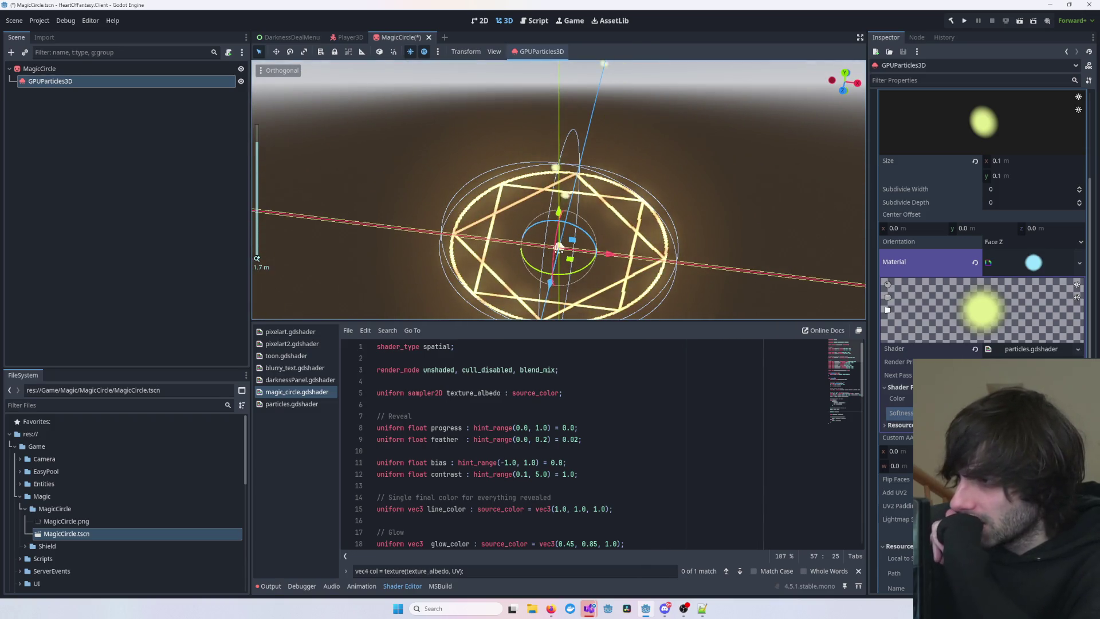
pyautogui.click(1024, 349)
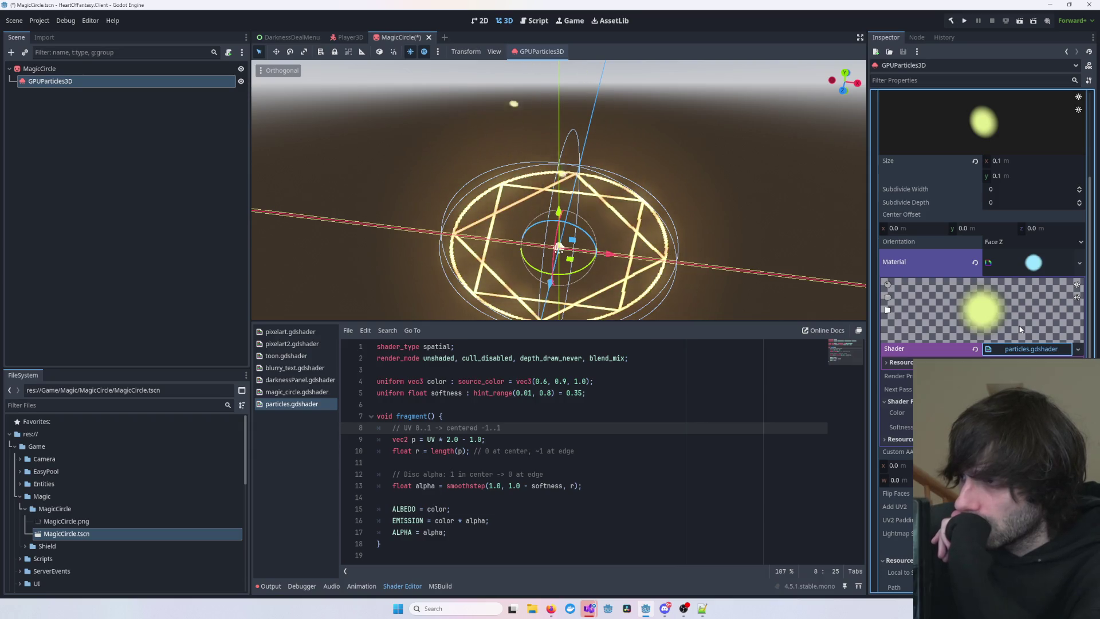
pyautogui.scroll(4, 1008, 226)
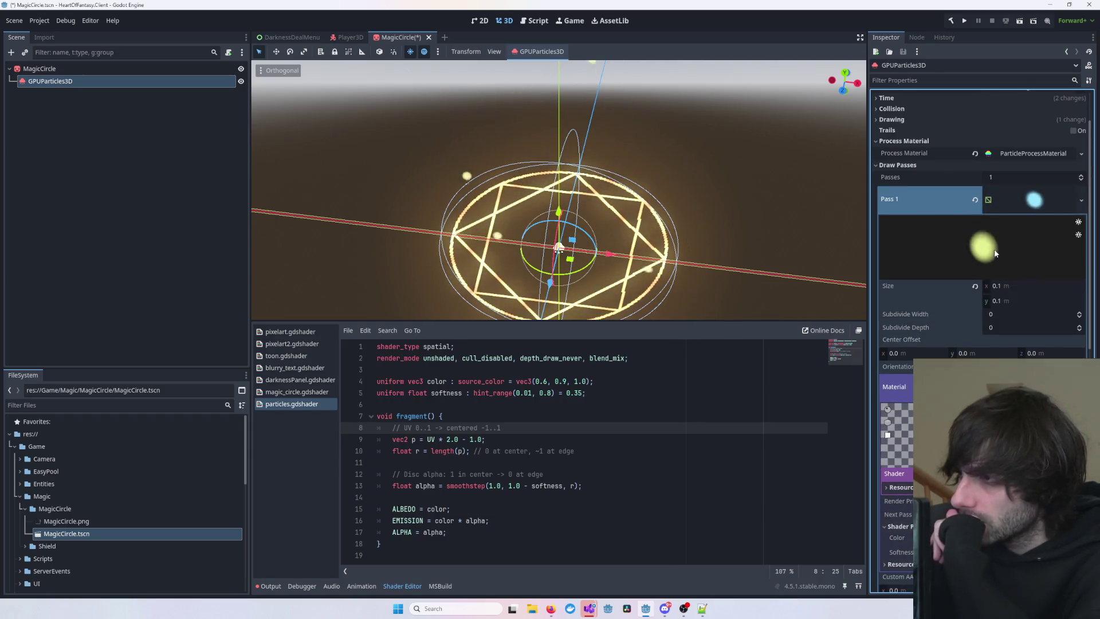
pyautogui.click(1032, 201)
pyautogui.click(1030, 201)
pyautogui.scroll(2, 947, 253)
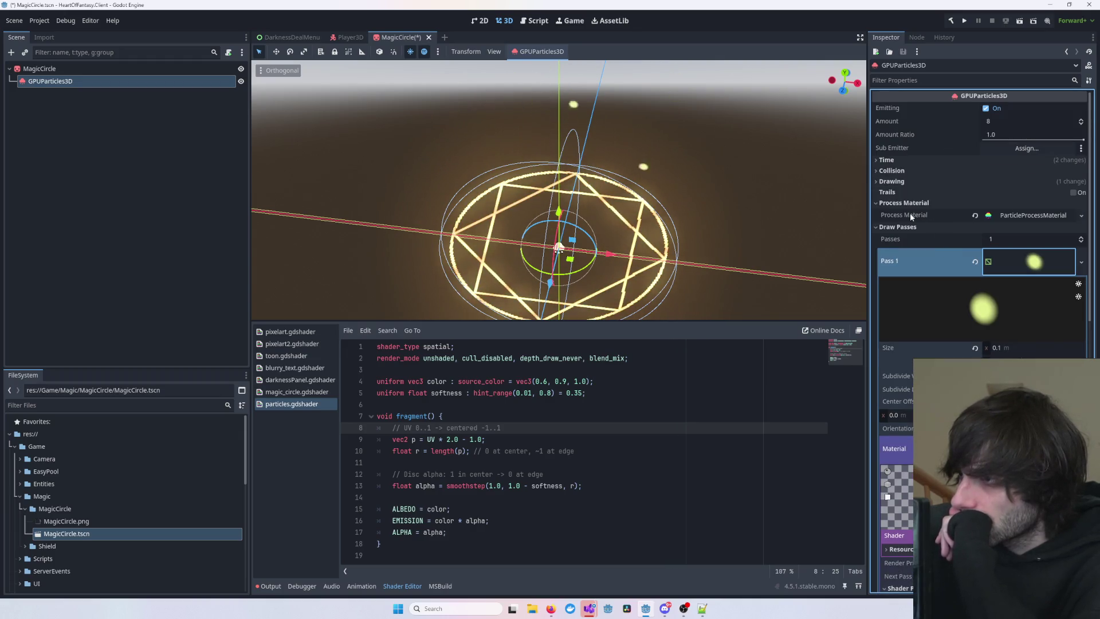
pyautogui.scroll(-2, 945, 315)
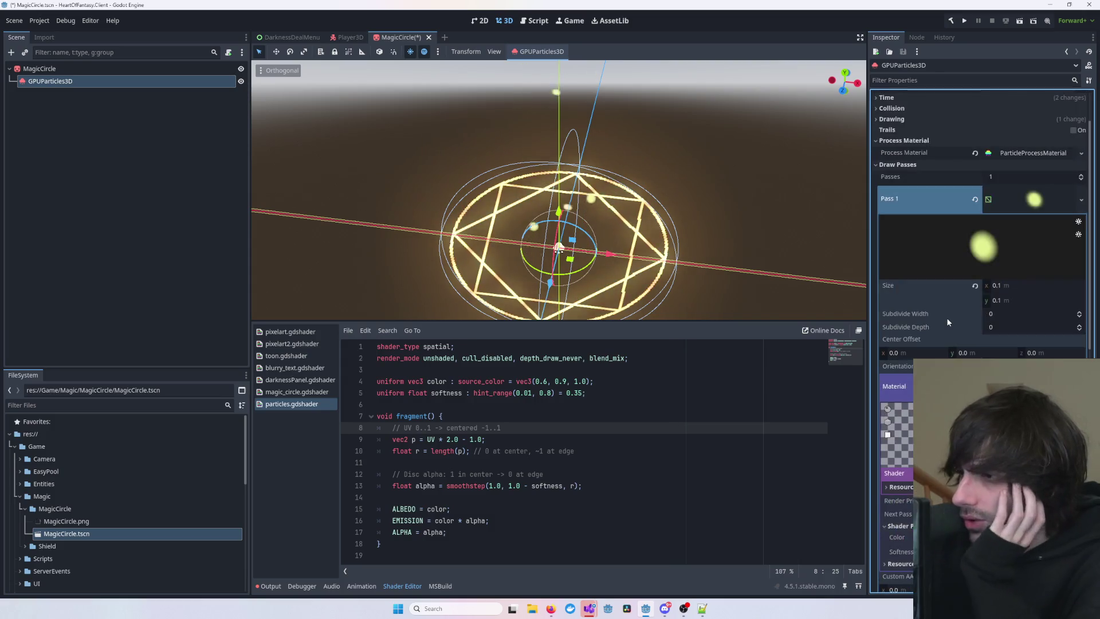
pyautogui.scroll(-2, 916, 353)
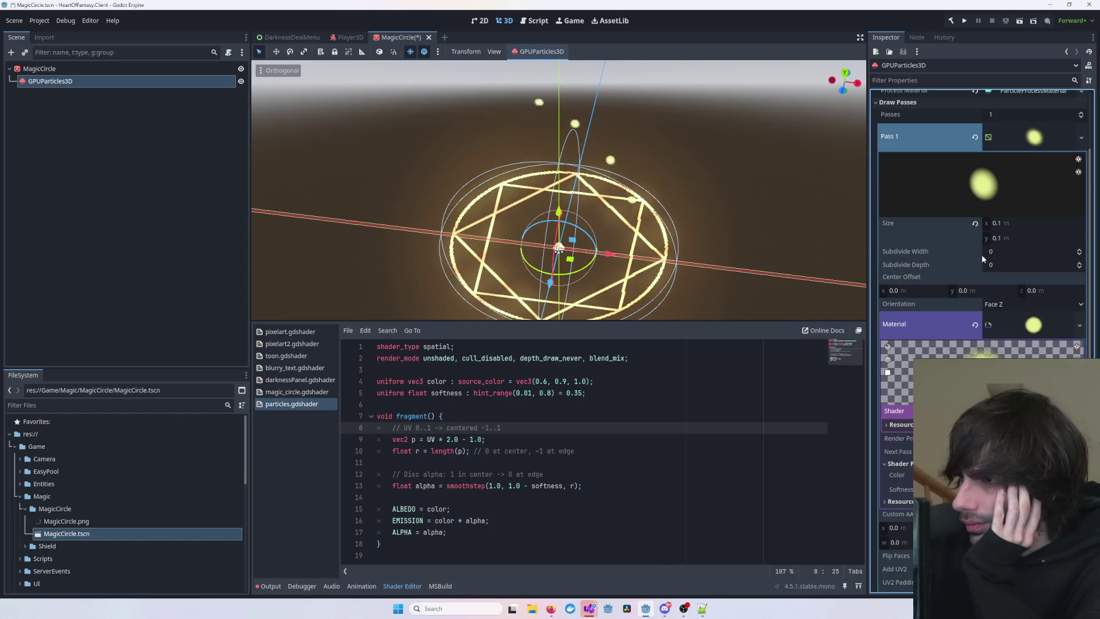
pyautogui.scroll(-10, 979, 338)
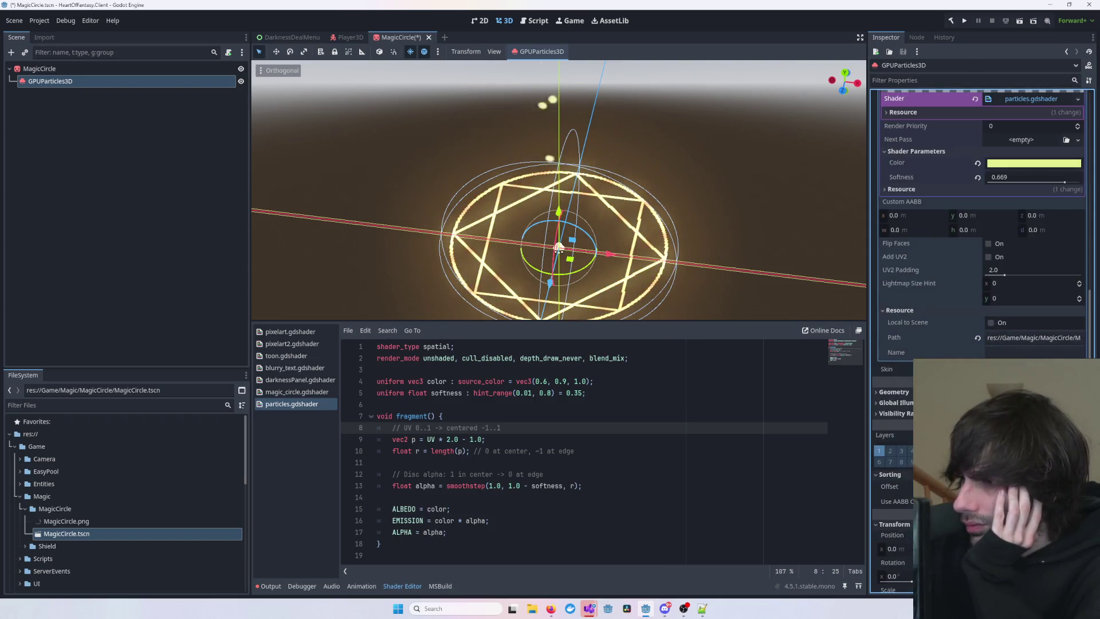
pyautogui.scroll(8, 979, 338)
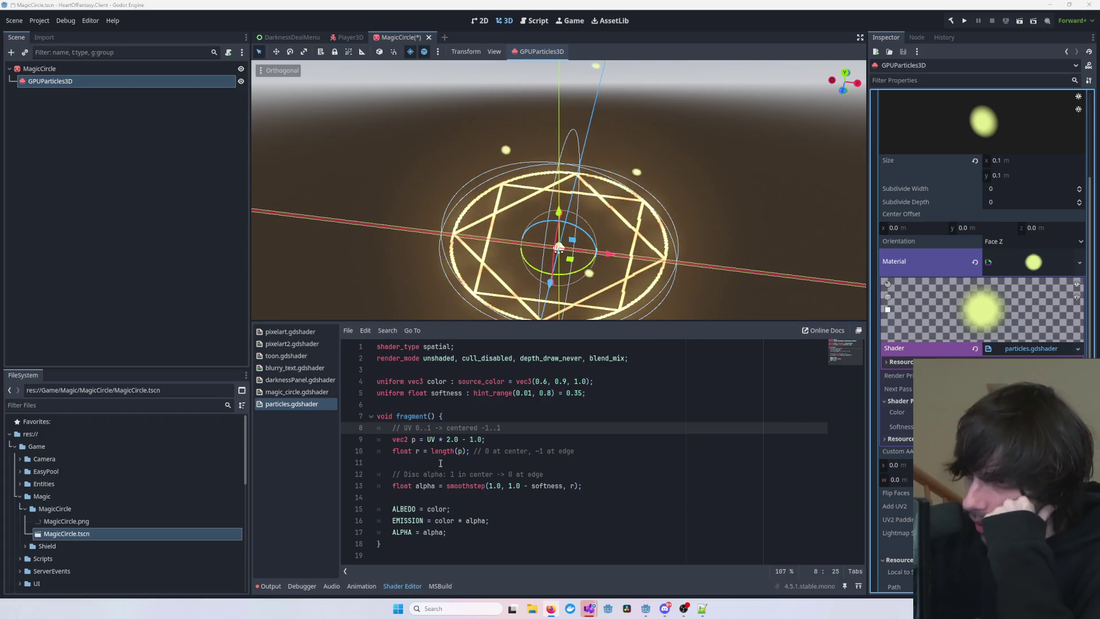
# - Paste the billboard vertex code near the top of the shader, then undo it
pyautogui.click(404, 550)
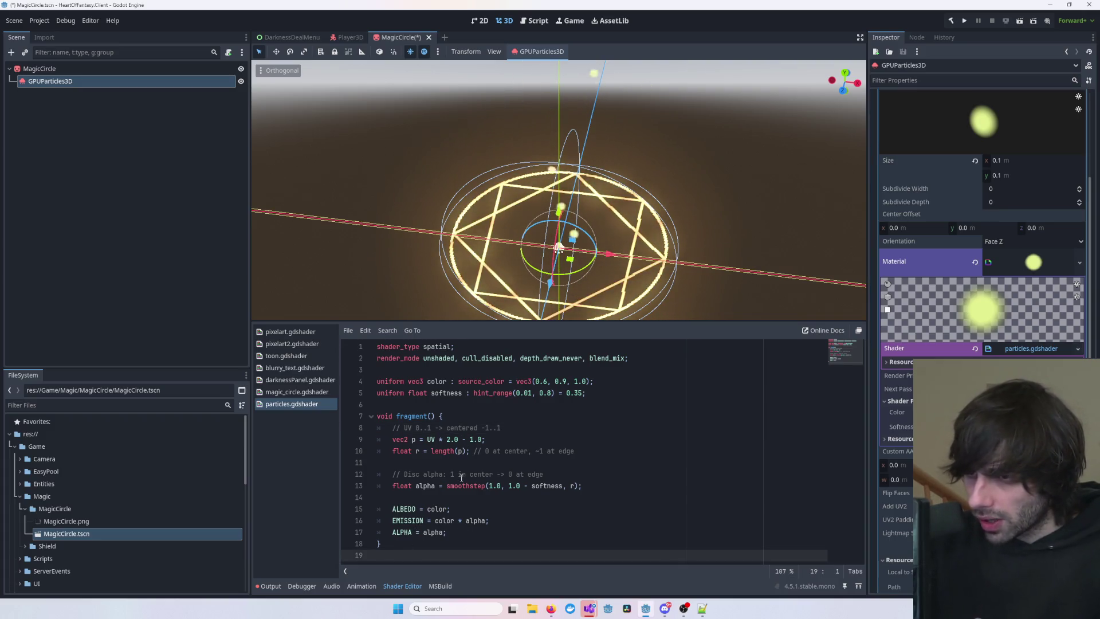
pyautogui.click(407, 401)
pyautogui.hotkey('ctrl', 'v')
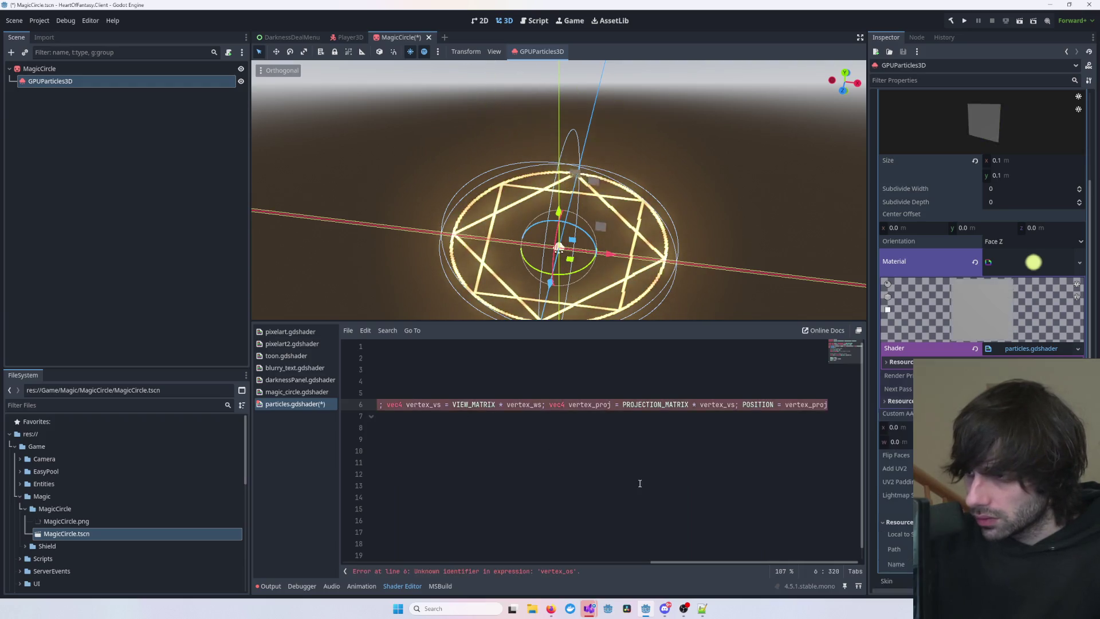
pyautogui.moveTo(693, 566); pyautogui.dragTo(366, 563)
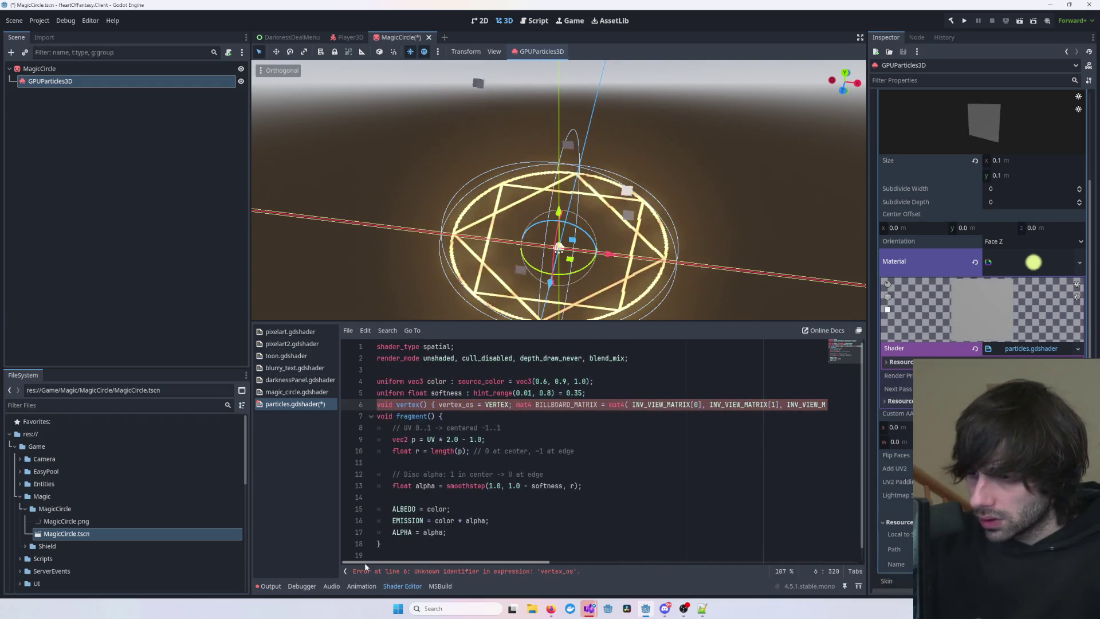
pyautogui.hotkey('ctrl', 'z')
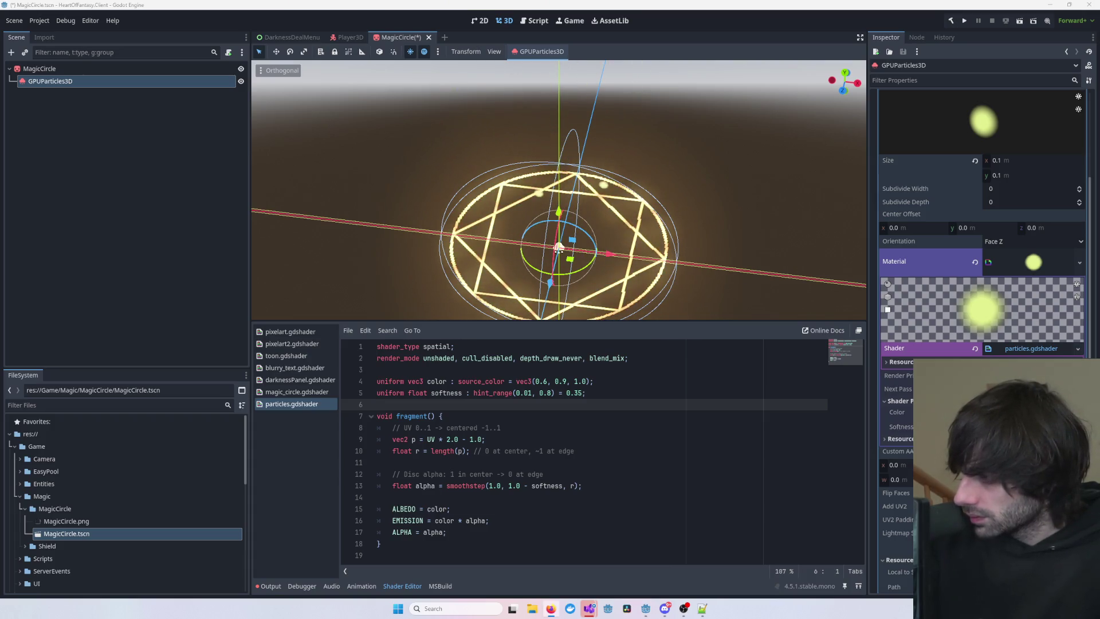
# - Paste the billboard vertex function on line 9, above fragment()
pyautogui.press('Return')
pyautogui.press('BackSpace')
pyautogui.press('Return')
pyautogui.press('Return')
pyautogui.press('Return')
pyautogui.press('Up')
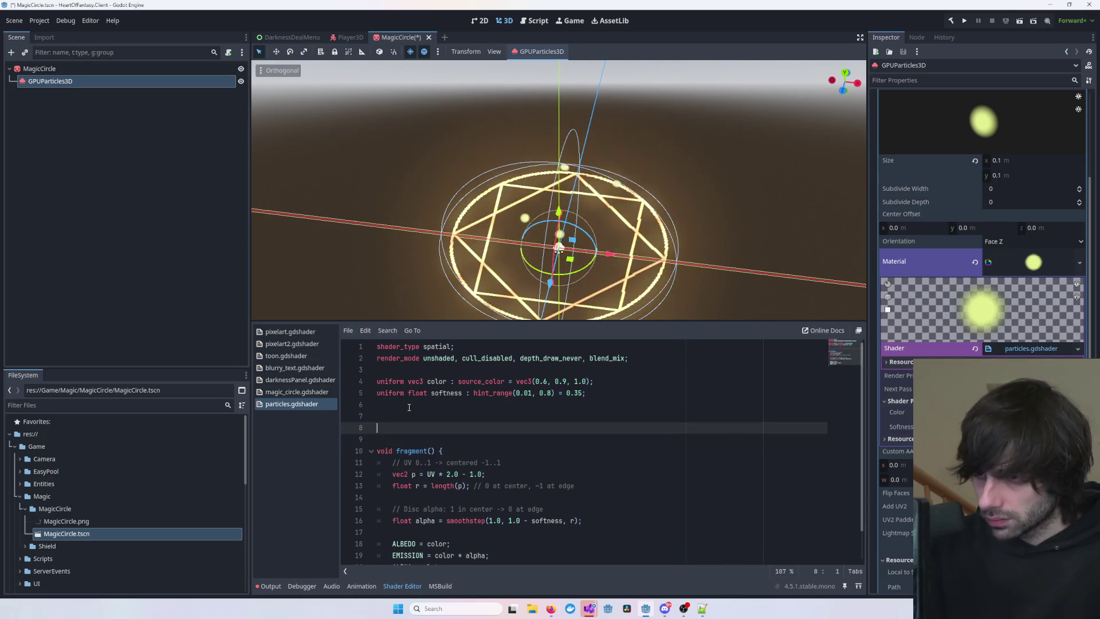
pyautogui.hotkey('ctrl', 'v')
pyautogui.press('Return')
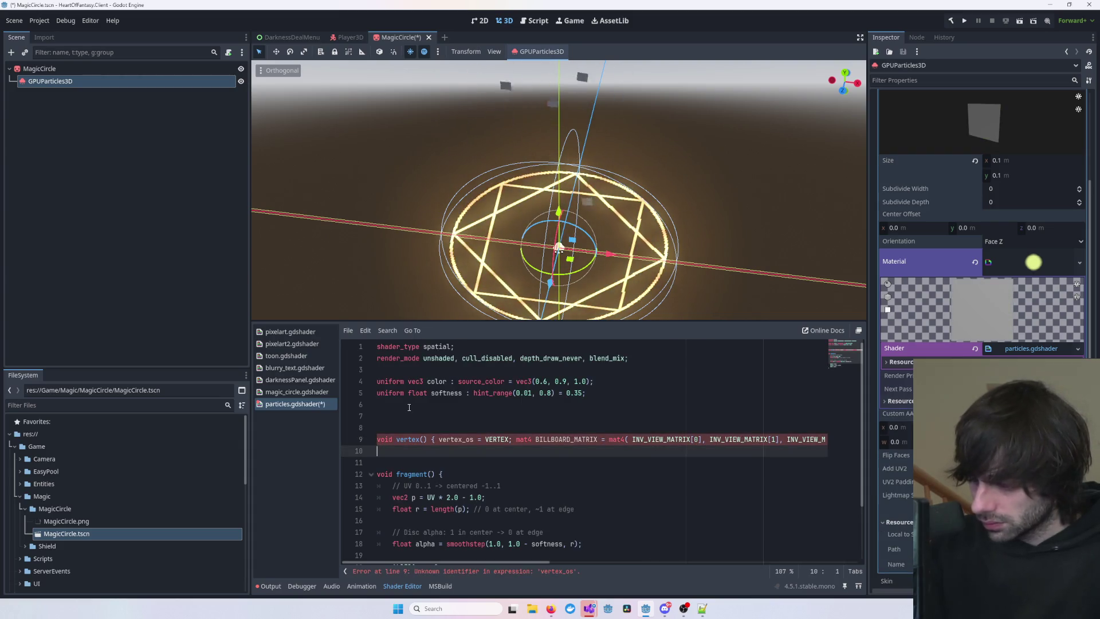
pyautogui.press('BackSpace')
pyautogui.press('BackSpace')
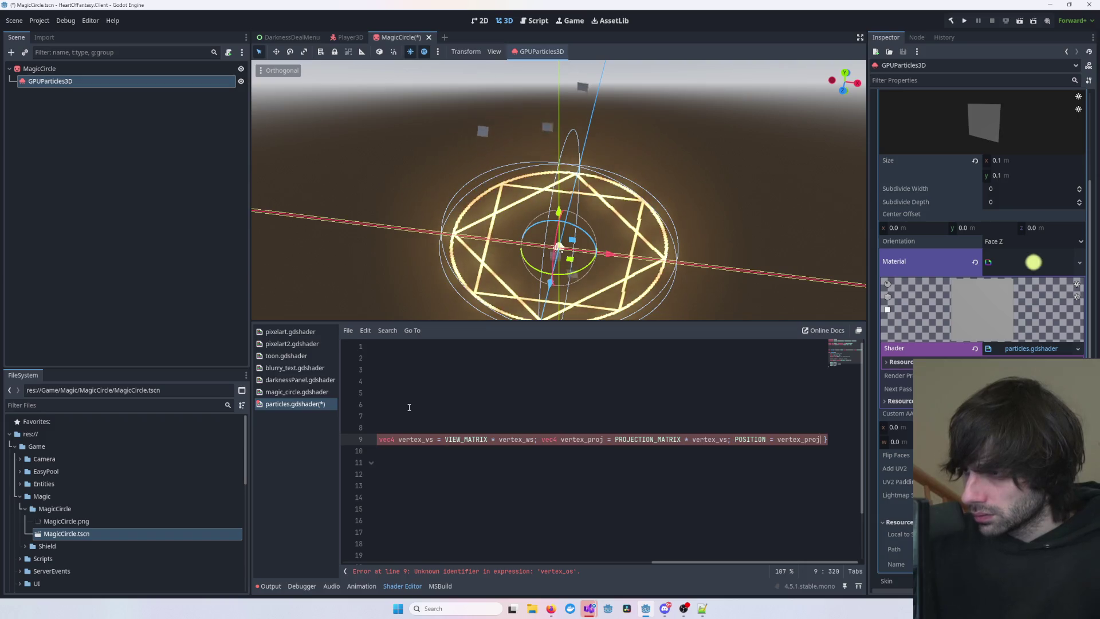
# - Delete the broken one-line vertex function and leftover blank lines, then save the shader
pyautogui.press('Home')
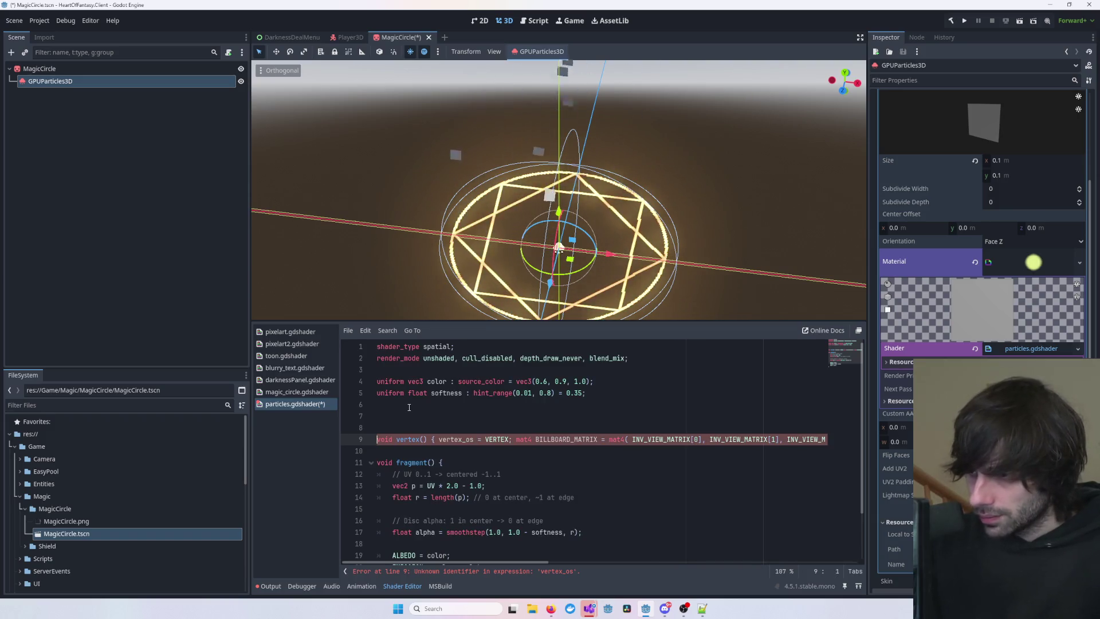
pyautogui.hotkey('shift', 'End')
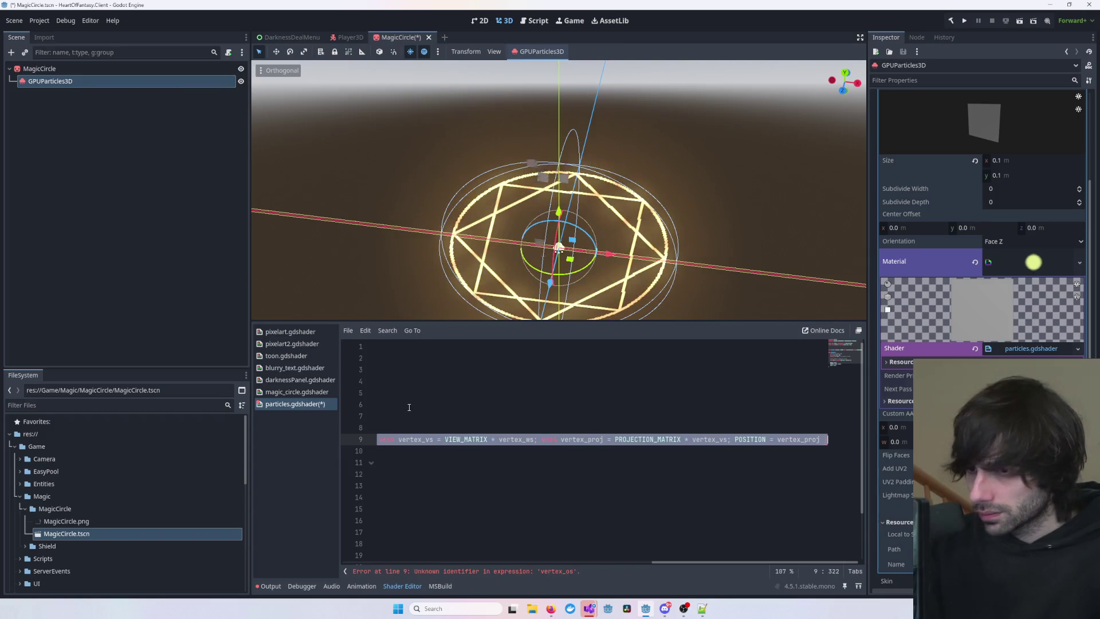
pyautogui.press('Delete')
pyautogui.click(747, 180)
pyautogui.click(497, 485)
pyautogui.click(497, 439)
pyautogui.press('BackSpace')
pyautogui.press('BackSpace')
pyautogui.press('Delete')
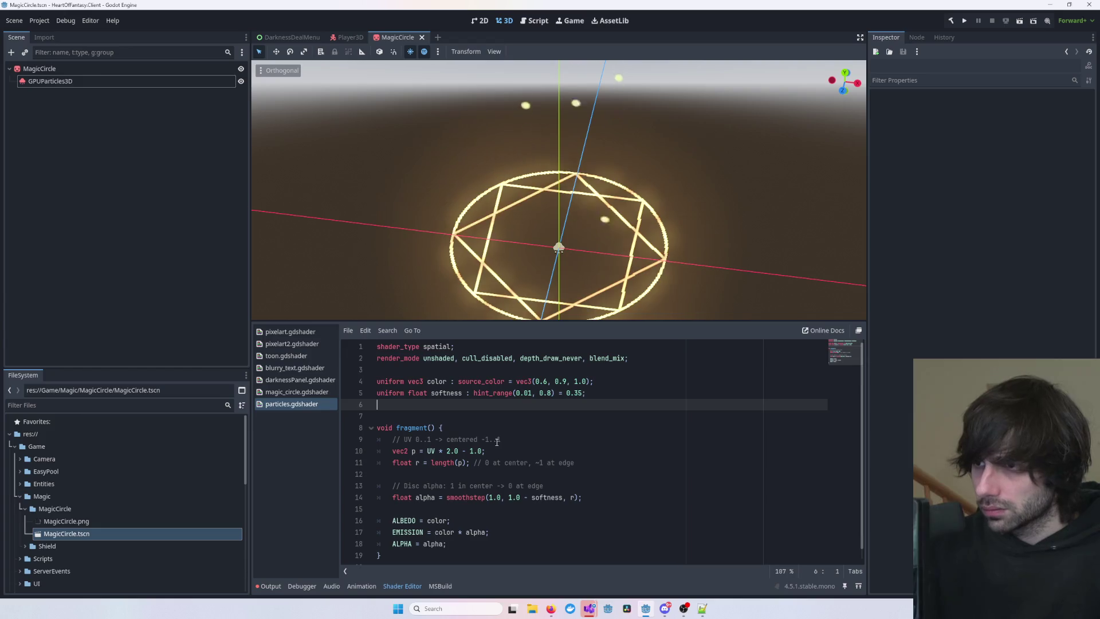
pyautogui.click(479, 427)
pyautogui.hotkey('ctrl', 's')
pyautogui.press('Up')
pyautogui.press('BackSpace')
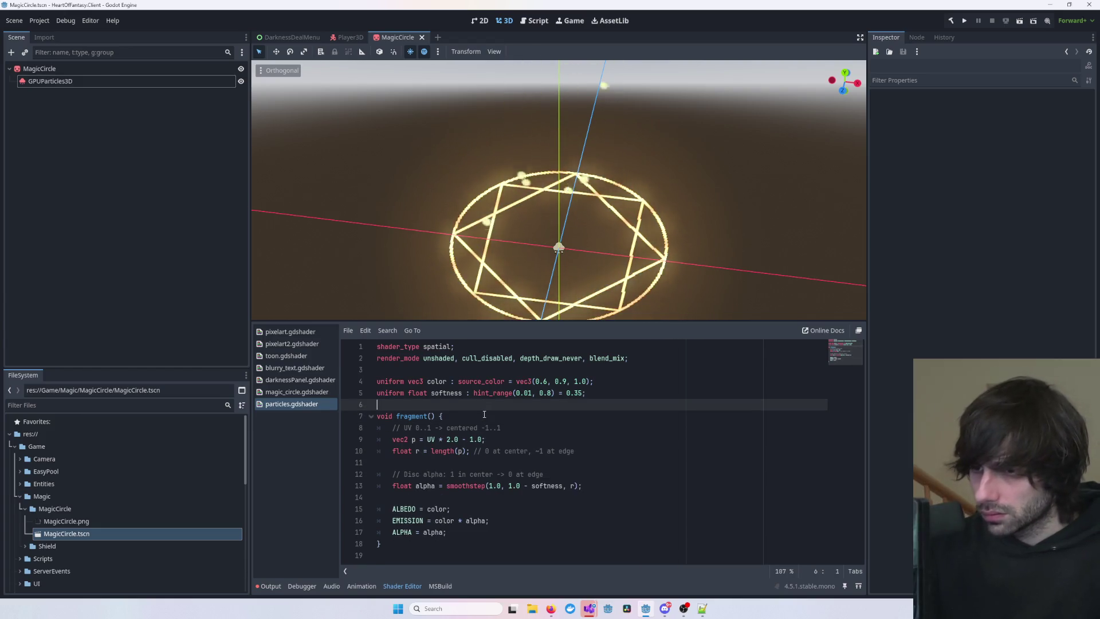
pyautogui.hotkey('ctrl', 's')
pyautogui.moveTo(630, 271); pyautogui.dragTo(624, 240)
pyautogui.moveTo(734, 224); pyautogui.dragTo(678, 267)
pyautogui.scroll(2, 678, 267)
pyautogui.click(50, 81)
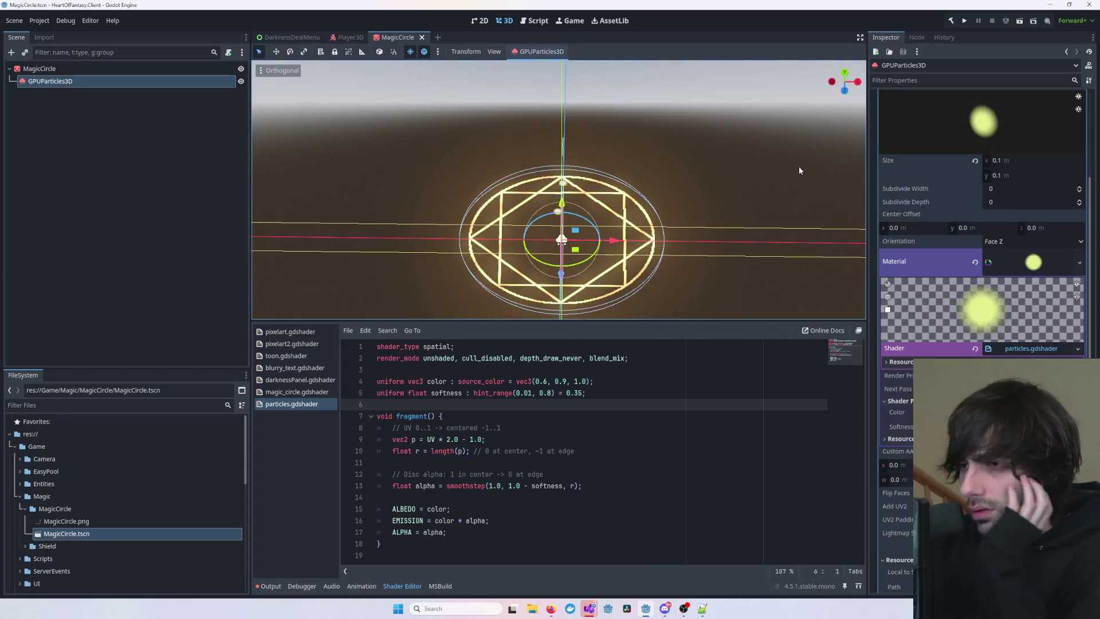
pyautogui.scroll(-4, 982, 275)
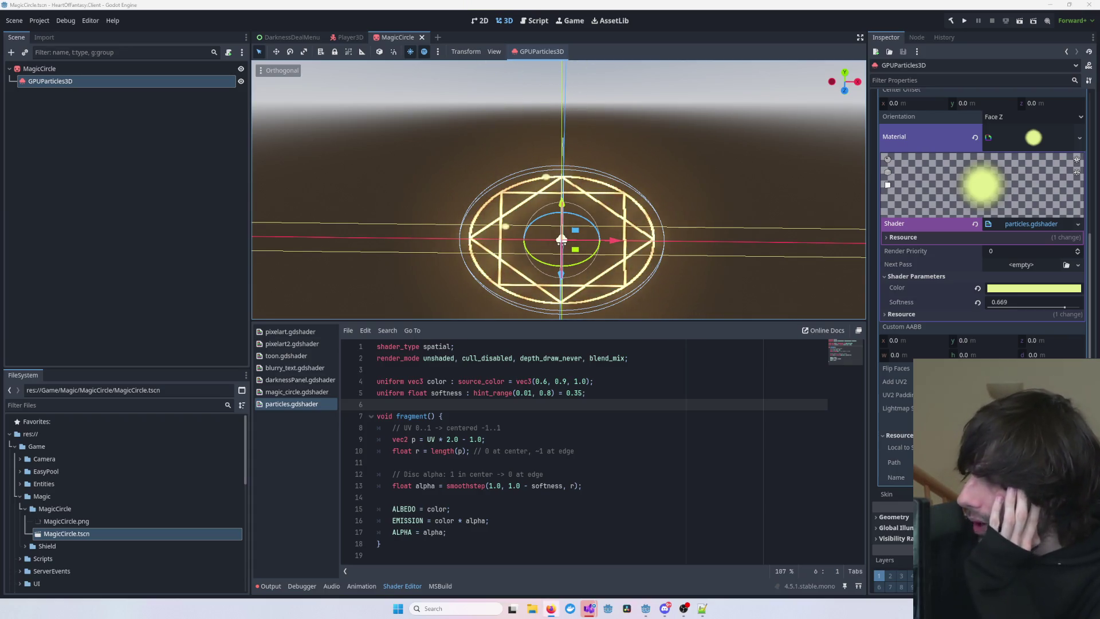
pyautogui.click(762, 270)
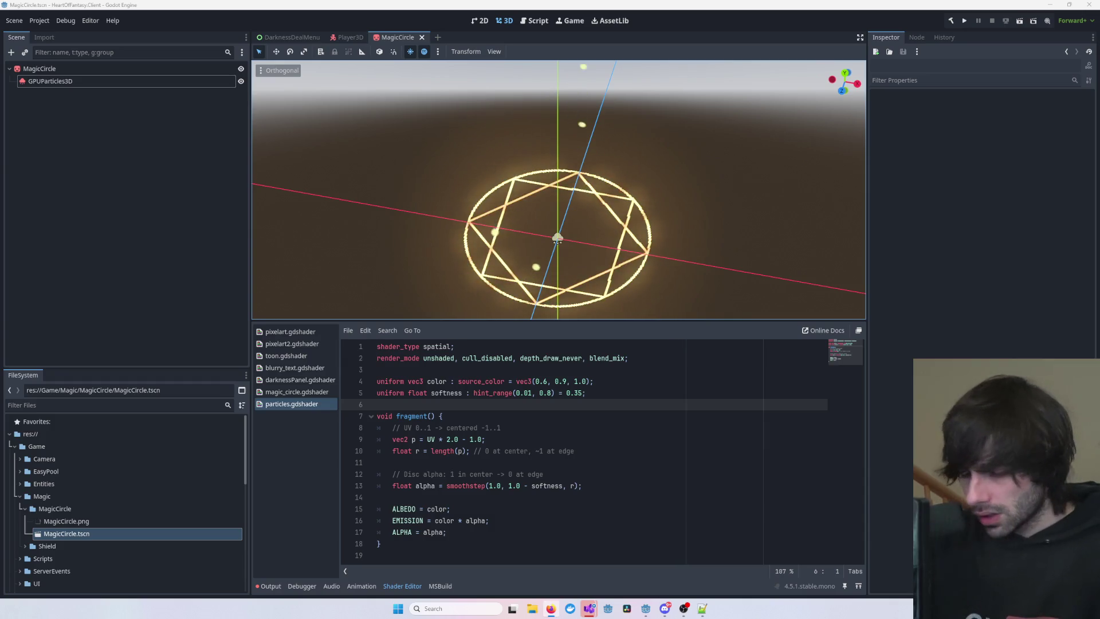
# - Paste the billboard vertex() function at the end and move its body onto a new line
pyautogui.click(456, 451)
pyautogui.click(477, 555)
pyautogui.hotkey('ctrl', 'v')
pyautogui.press('Home')
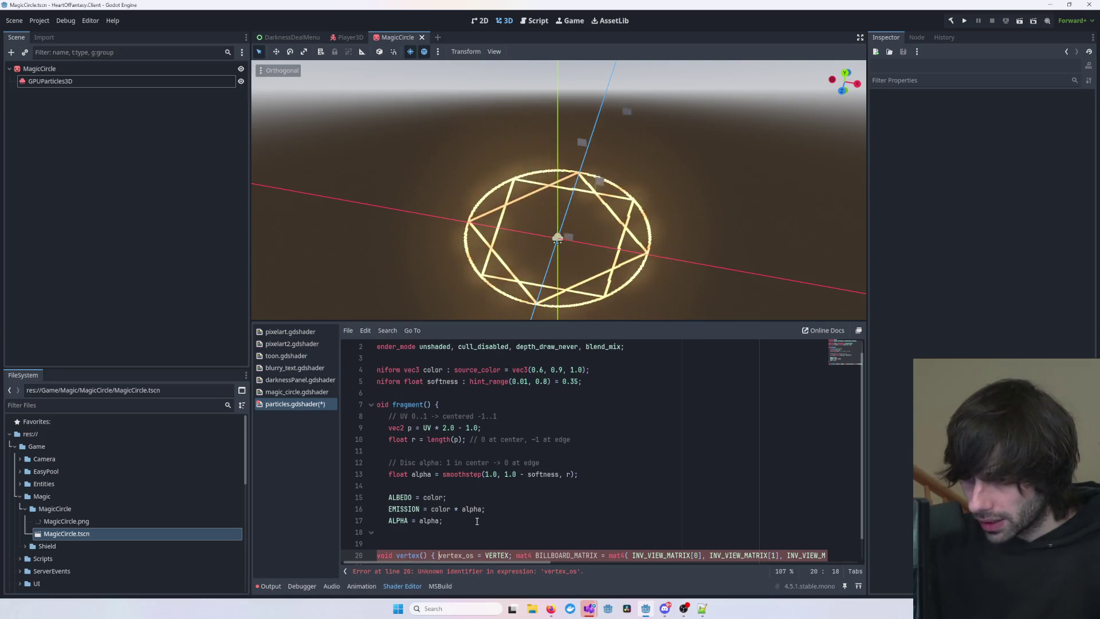
pyautogui.press('Return')
pyautogui.press('Up')
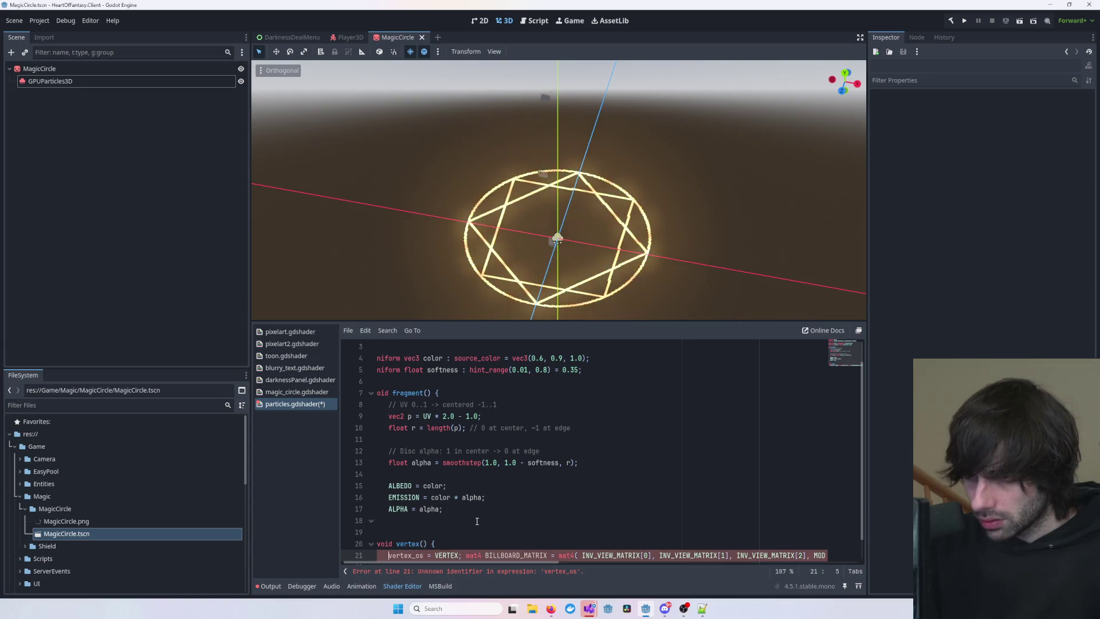
pyautogui.press('Left')
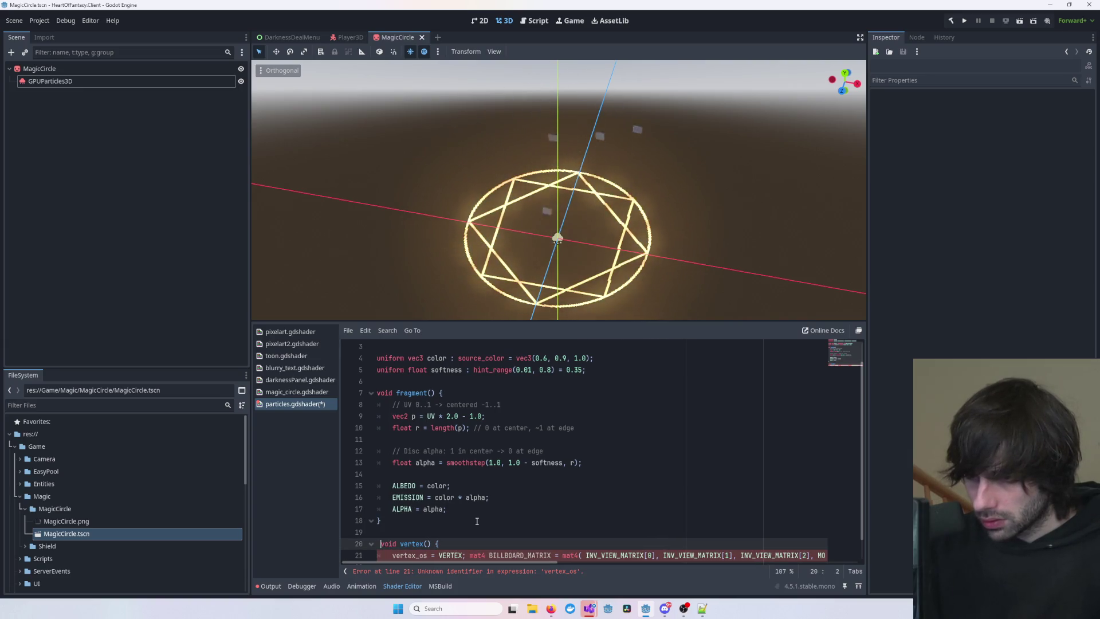
pyautogui.press('Down')
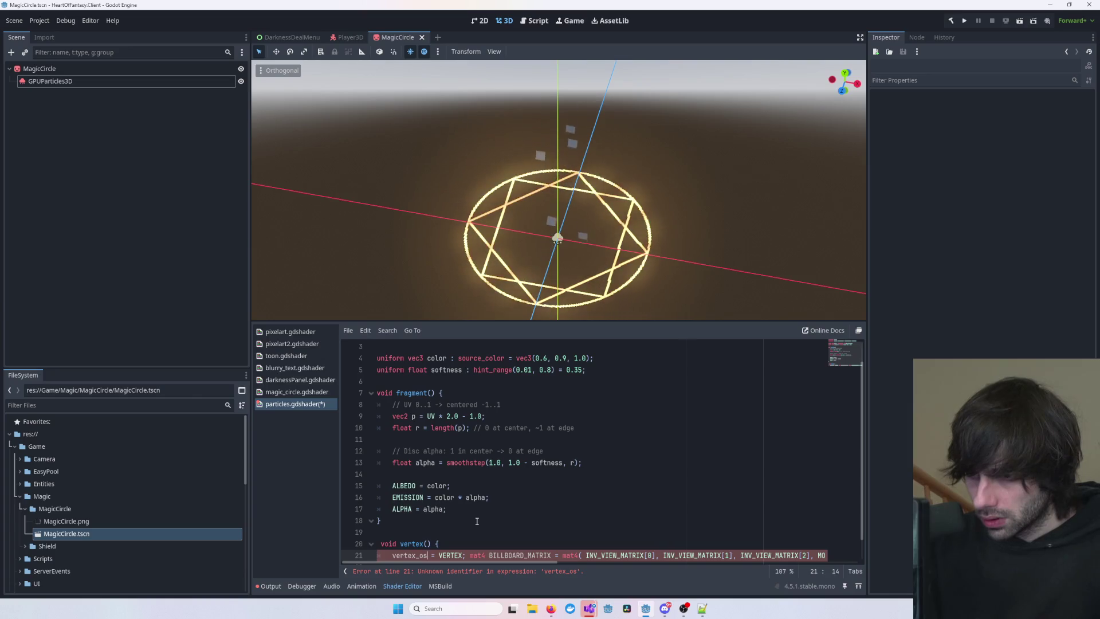
# - Put the mat4 billboard matrix and vertex_ws declarations on their own lines
pyautogui.press('Return')
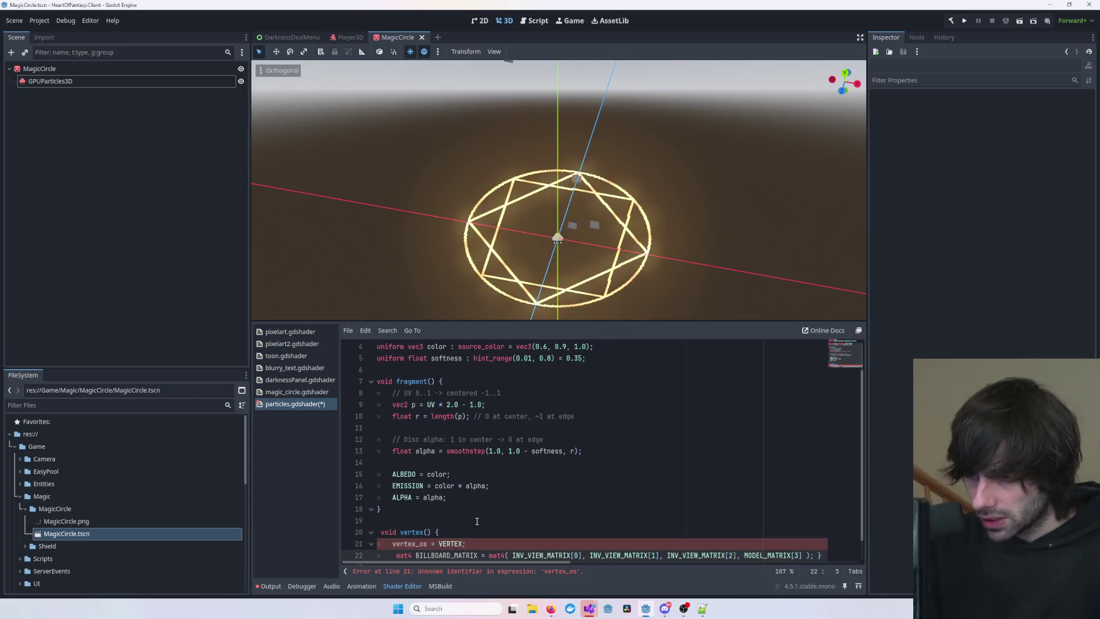
pyautogui.press('Delete')
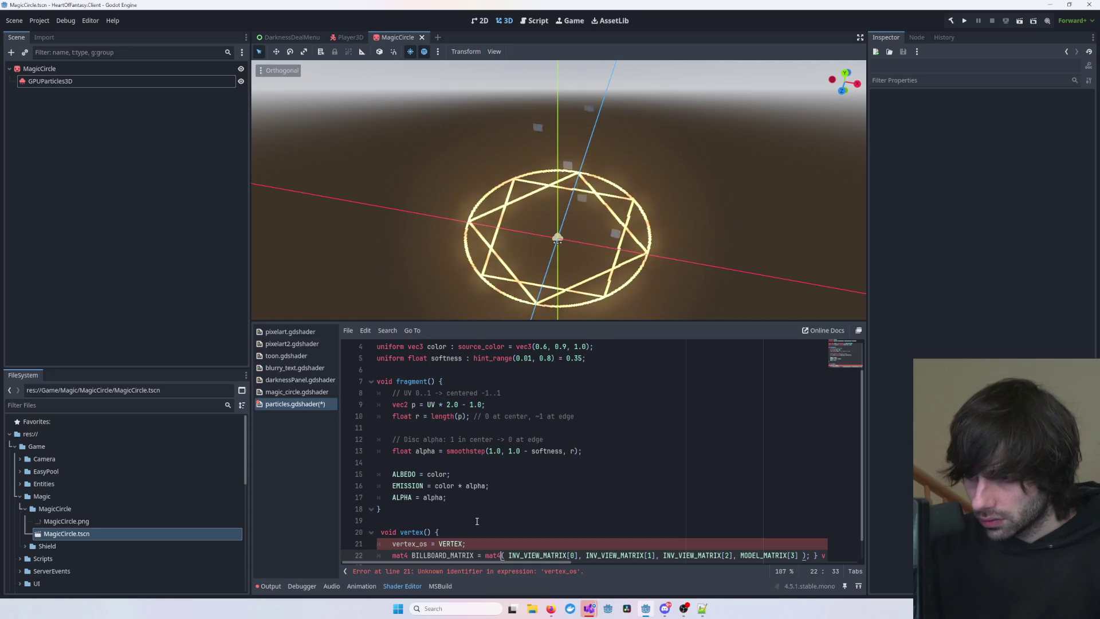
pyautogui.press('End')
pyautogui.press('Home')
pyautogui.hotkey('ctrl', 'Right')
pyautogui.hotkey('ctrl', 'Right')
pyautogui.hotkey('ctrl', 'Right')
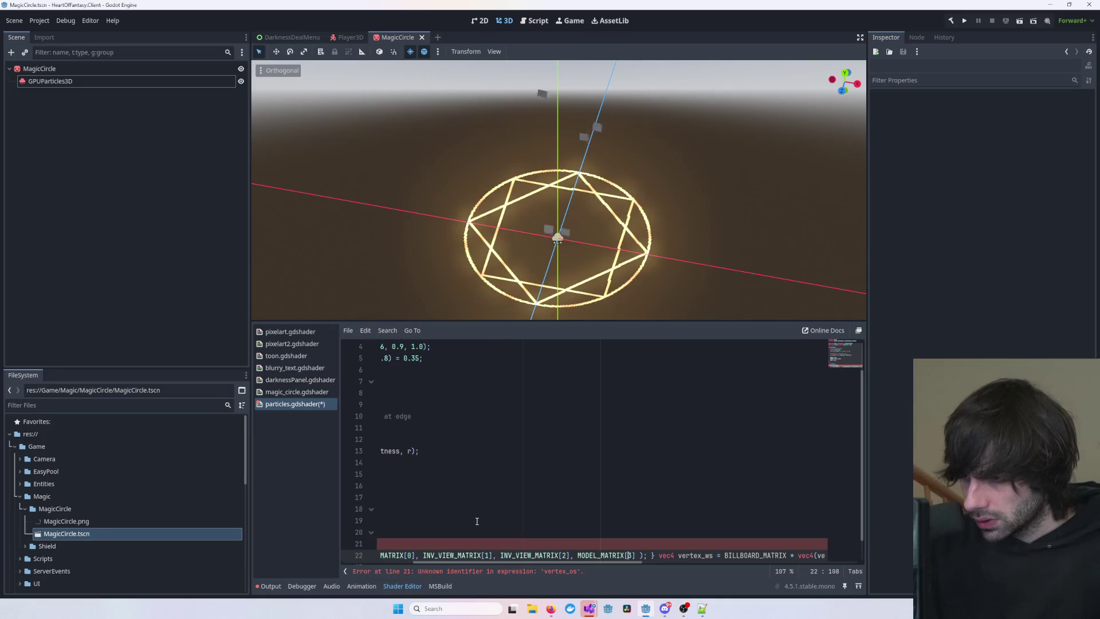
pyautogui.press('Return')
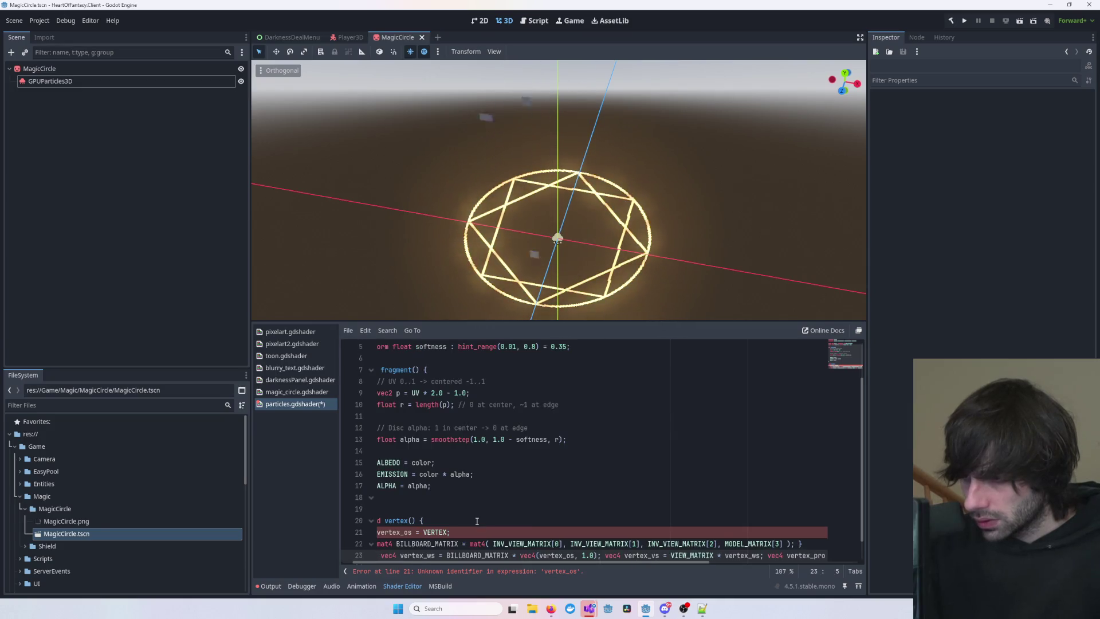
pyautogui.press('Delete')
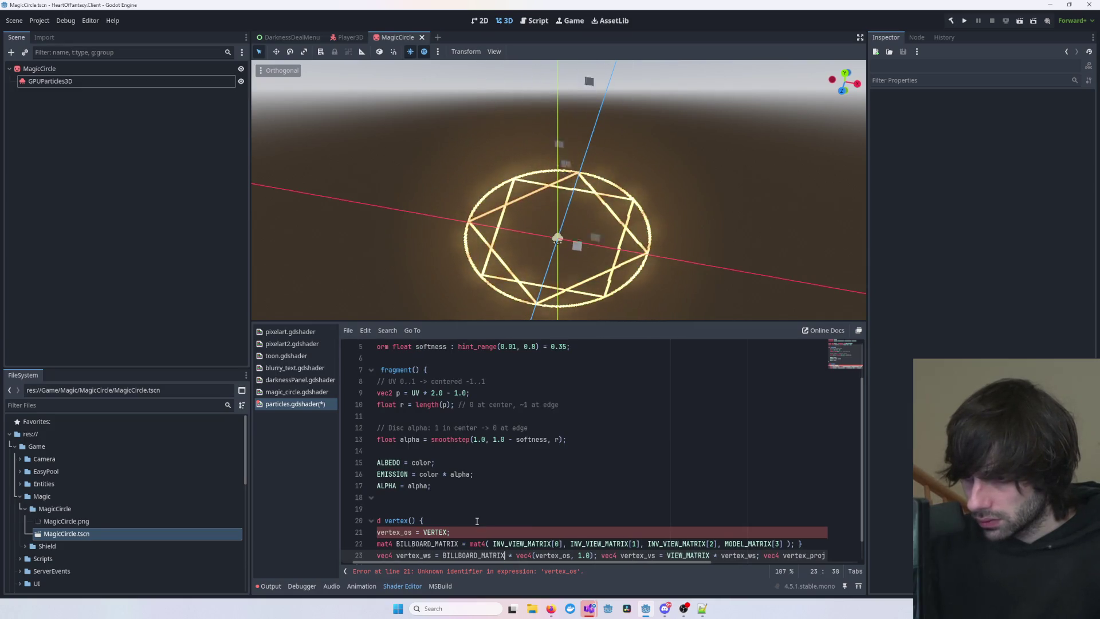
pyautogui.press('Home')
pyautogui.press('Home')
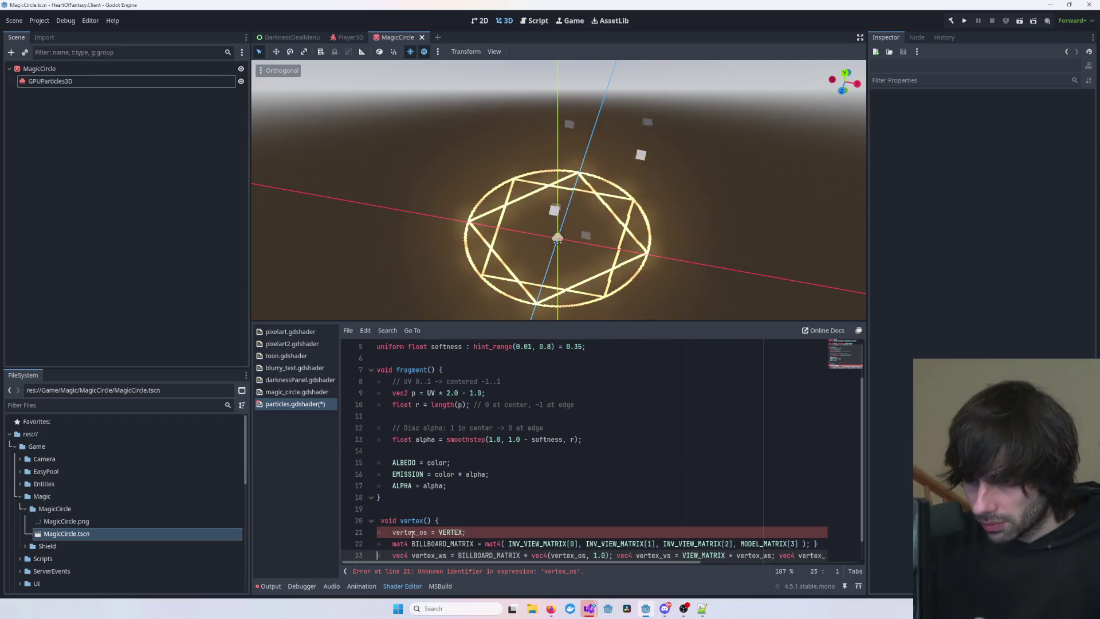
# - Split the vertex_vs, vertex_proj and POSITION statements onto separate lines and save
pyautogui.doubleClick(412, 532)
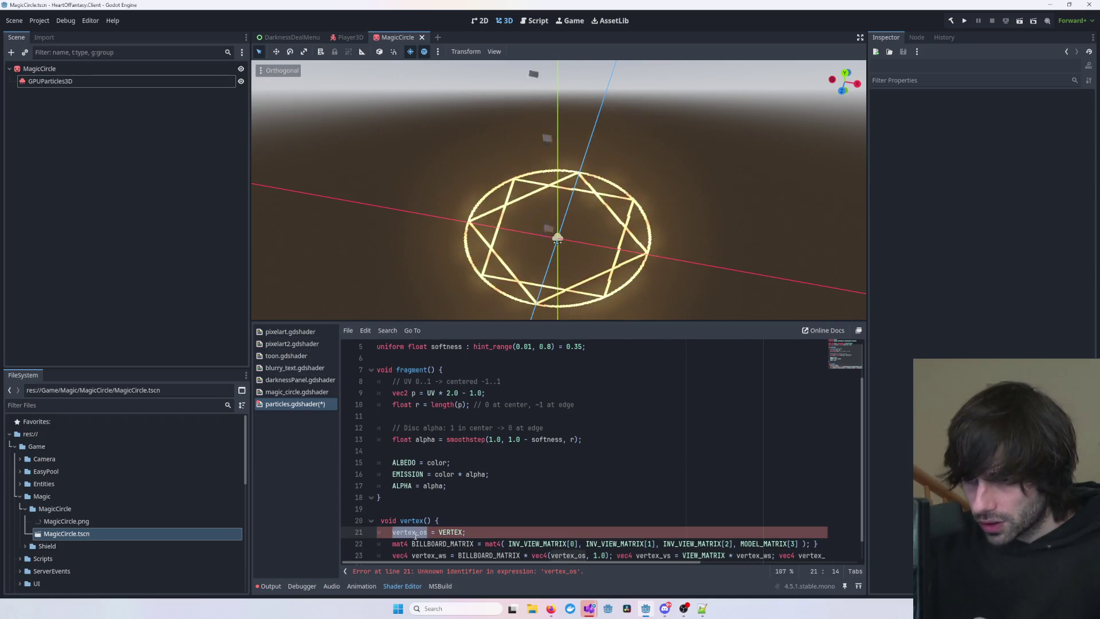
pyautogui.scroll(2, 435, 527)
pyautogui.scroll(-3, 456, 520)
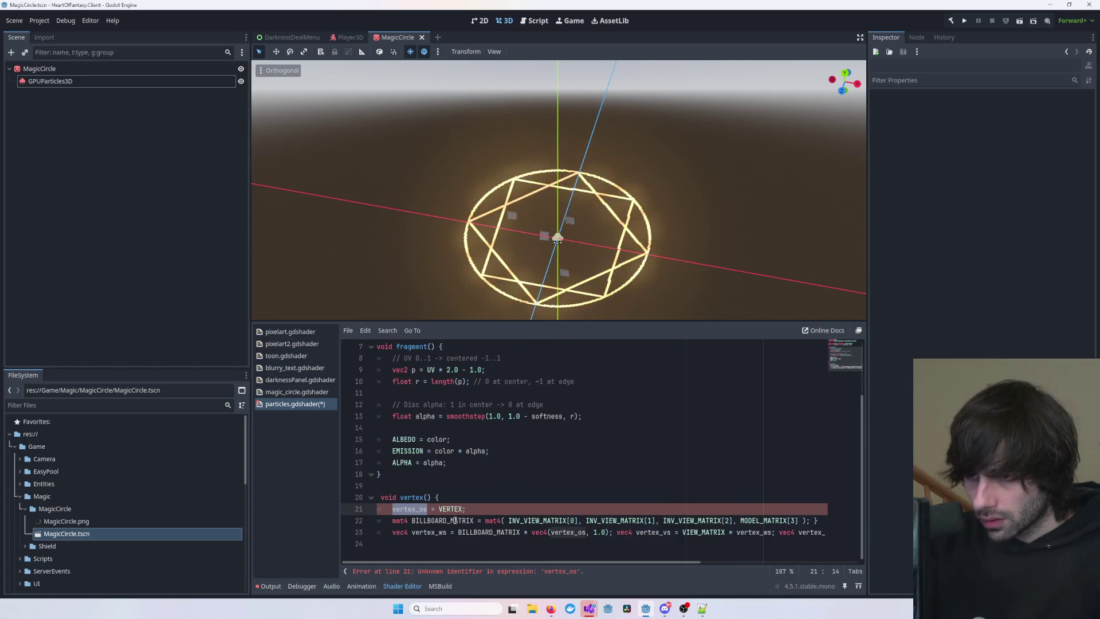
pyautogui.scroll(3, 417, 512)
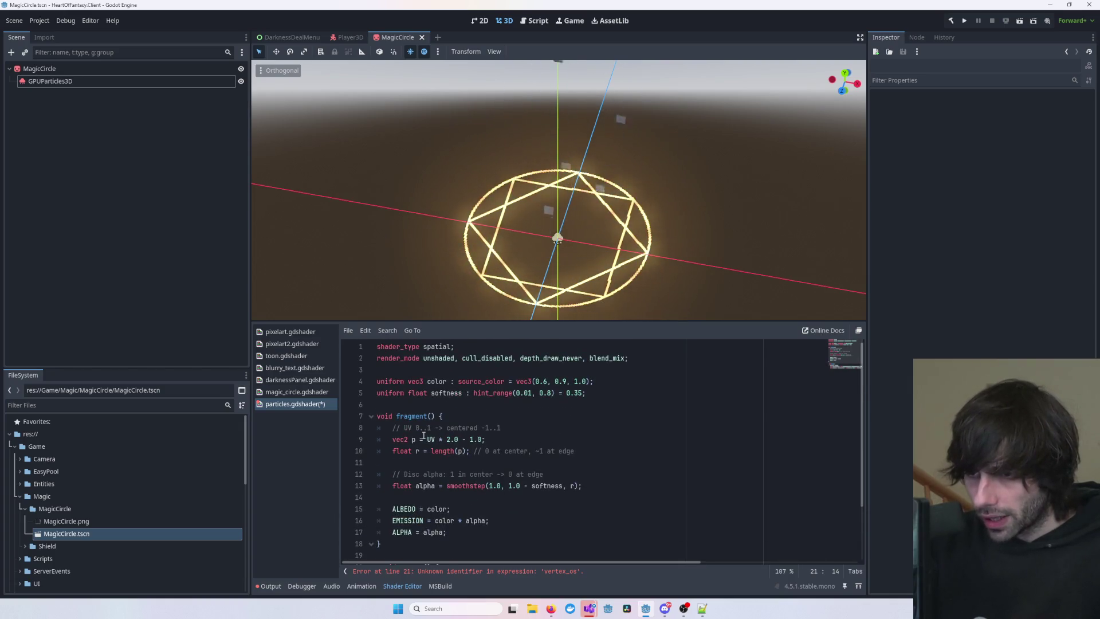
pyautogui.scroll(-3, 423, 436)
pyautogui.click(629, 532)
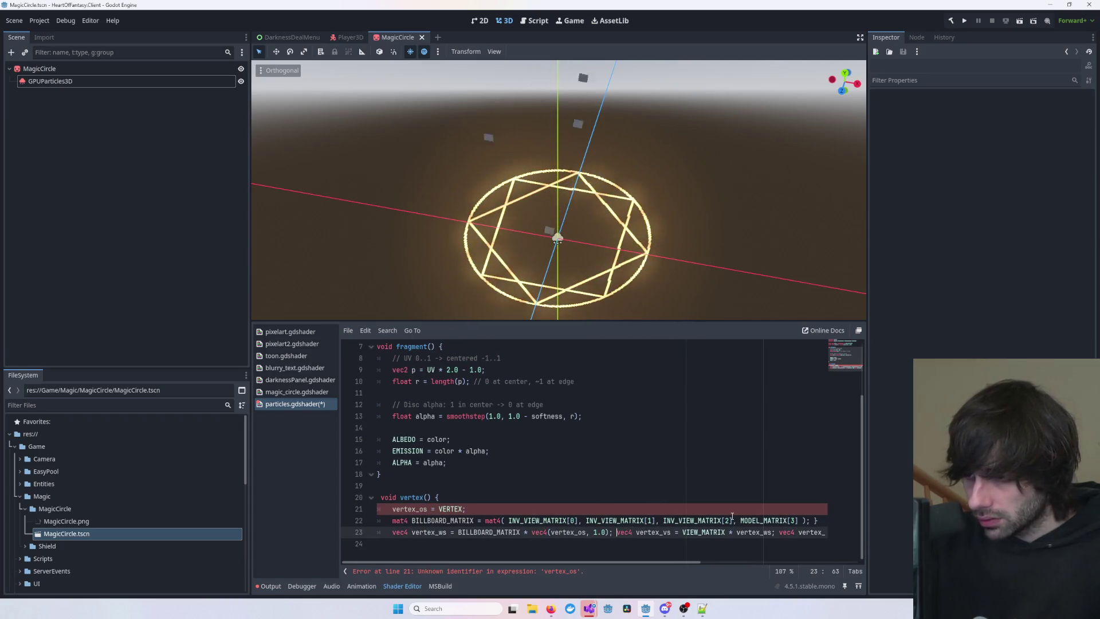
pyautogui.press('Return')
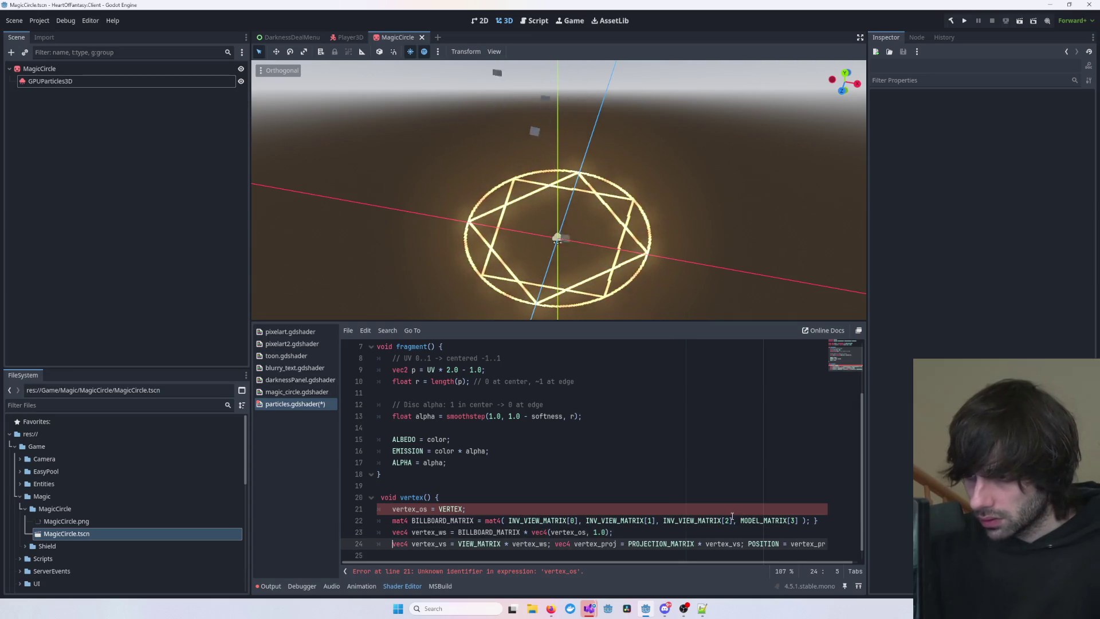
pyautogui.press('Return')
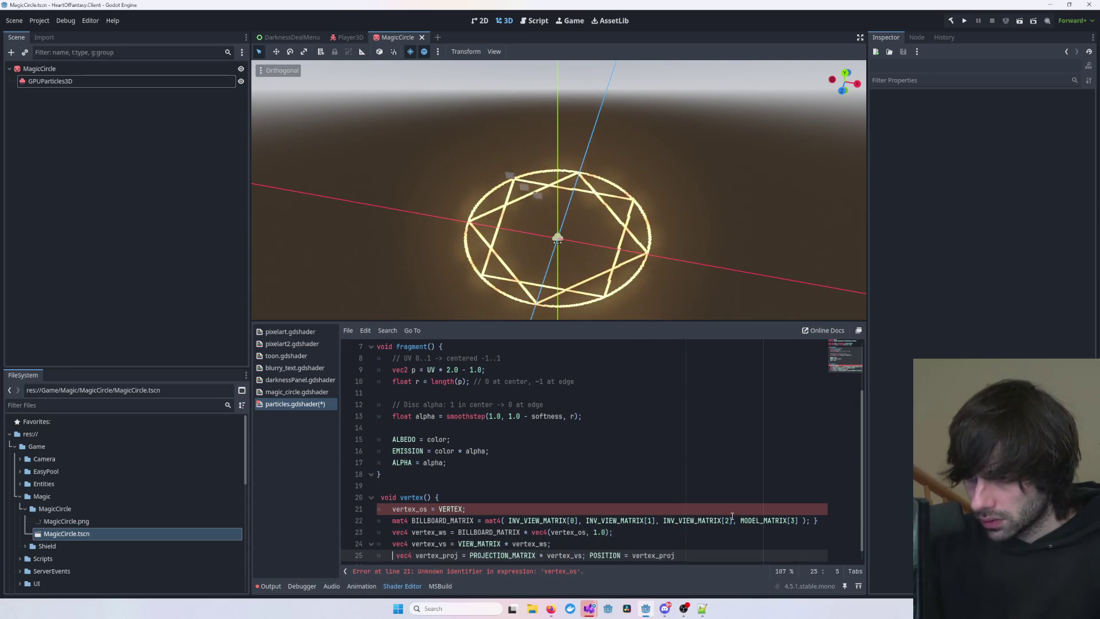
pyautogui.press('BackSpace')
pyautogui.hotkey('ctrl', 'Right')
pyautogui.hotkey('ctrl', 'Right')
pyautogui.hotkey('ctrl', 'Right')
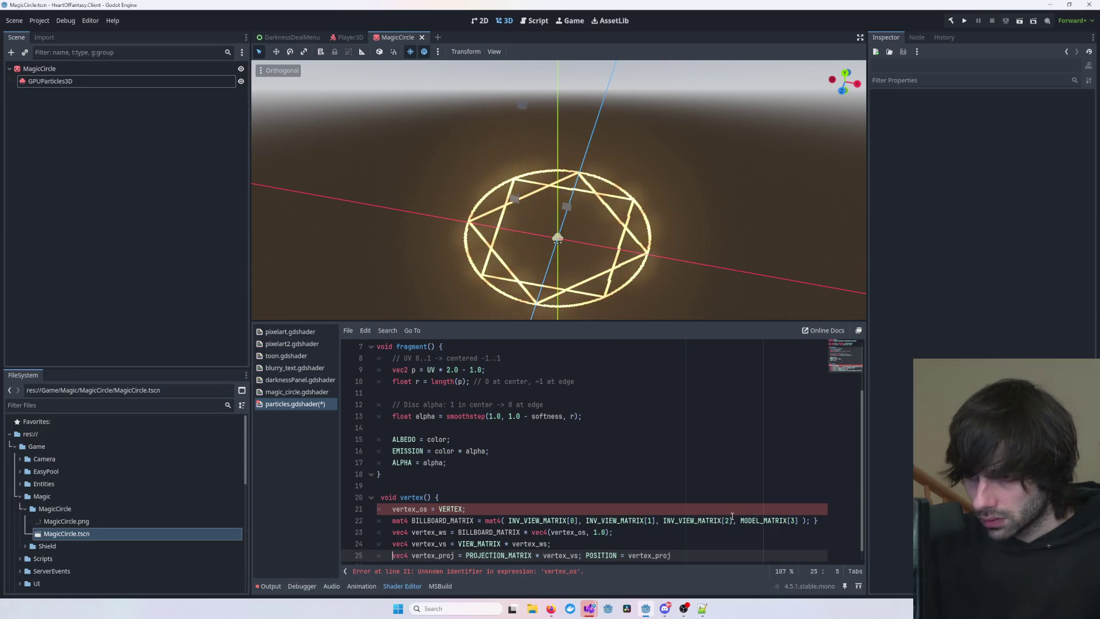
pyautogui.hotkey('ctrl', 's')
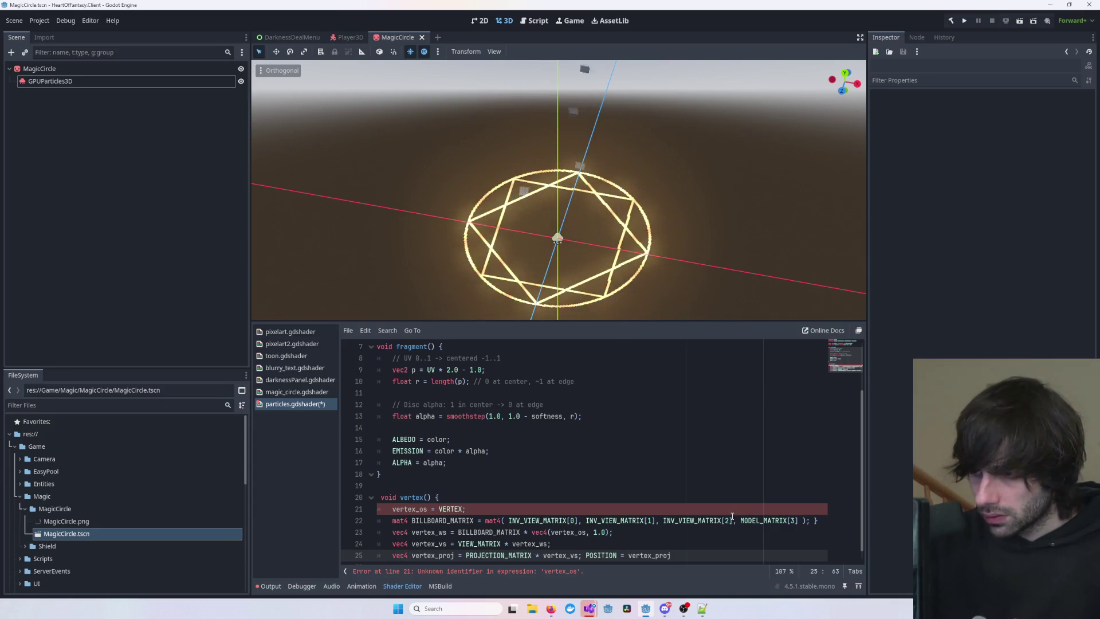
pyautogui.scroll(-1, 658, 513)
pyautogui.press('Up')
pyautogui.click(608, 509)
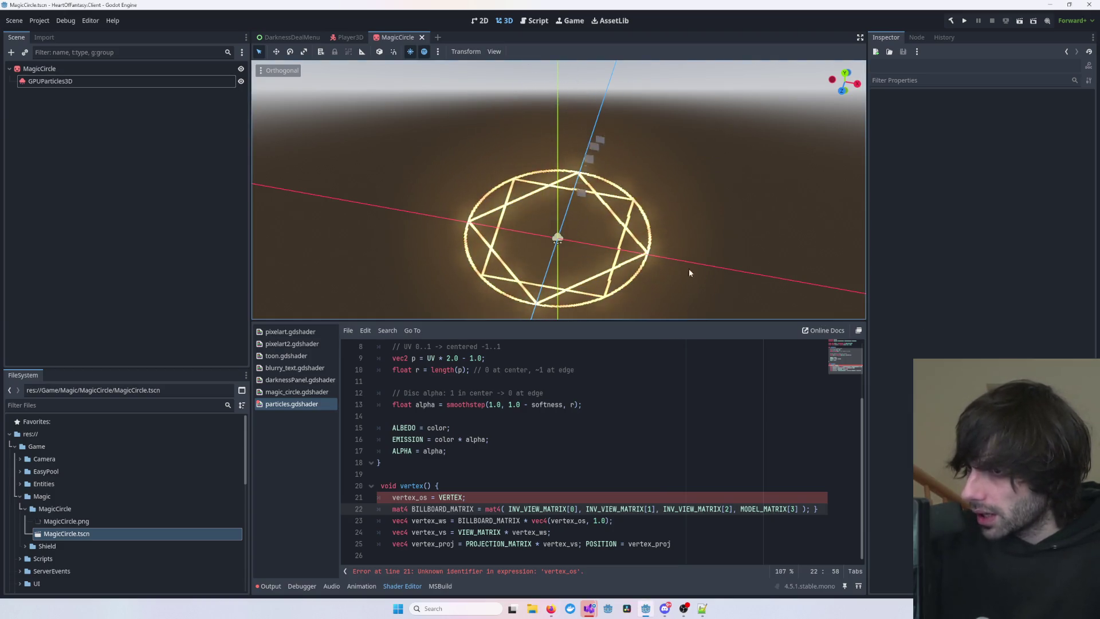
pyautogui.moveTo(746, 223)
pyautogui.mouseDown()
pyautogui.moveTo(576, 232)
pyautogui.moveTo(659, 212)
pyautogui.moveTo(567, 88)
pyautogui.moveTo(553, 206)
pyautogui.mouseUp()
pyautogui.scroll(2, 553, 206)
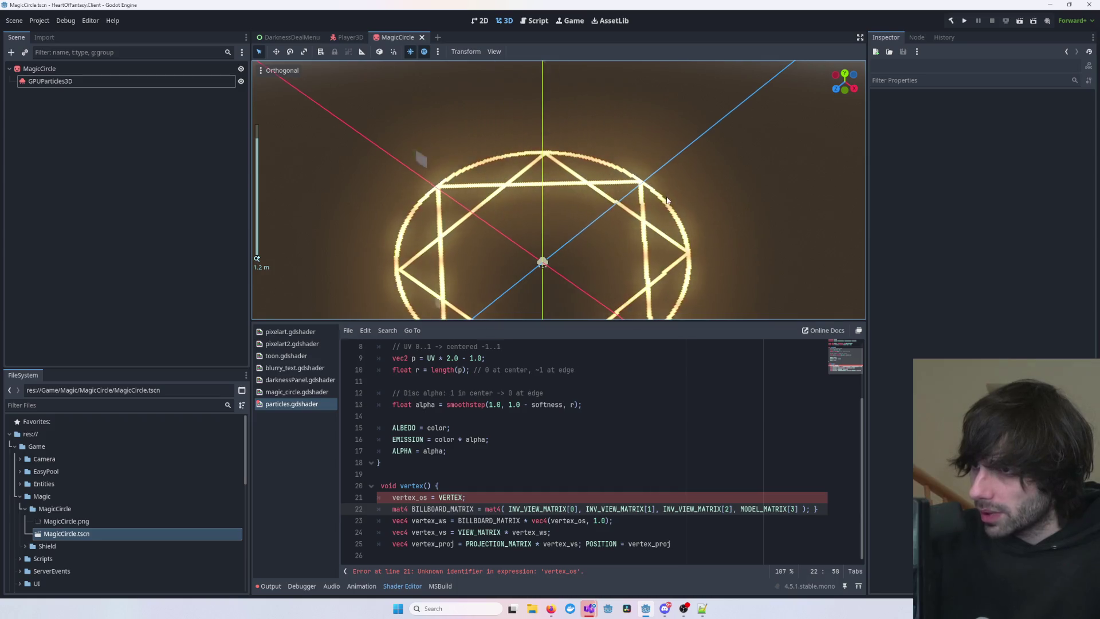
pyautogui.moveTo(575, 202); pyautogui.dragTo(566, 192)
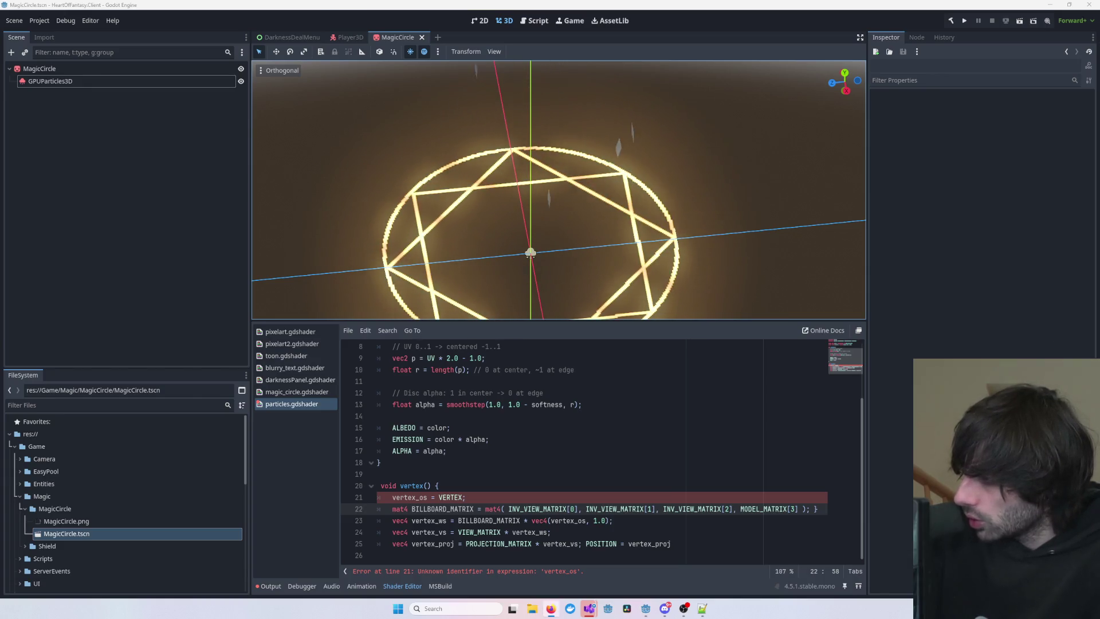
pyautogui.moveTo(775, 188); pyautogui.dragTo(779, 192)
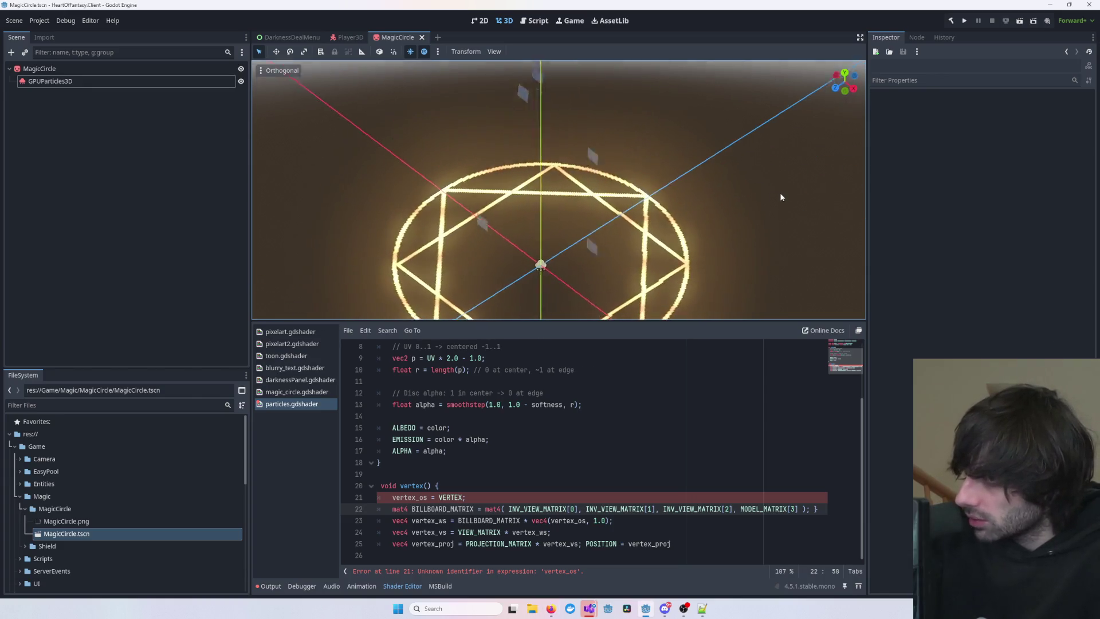
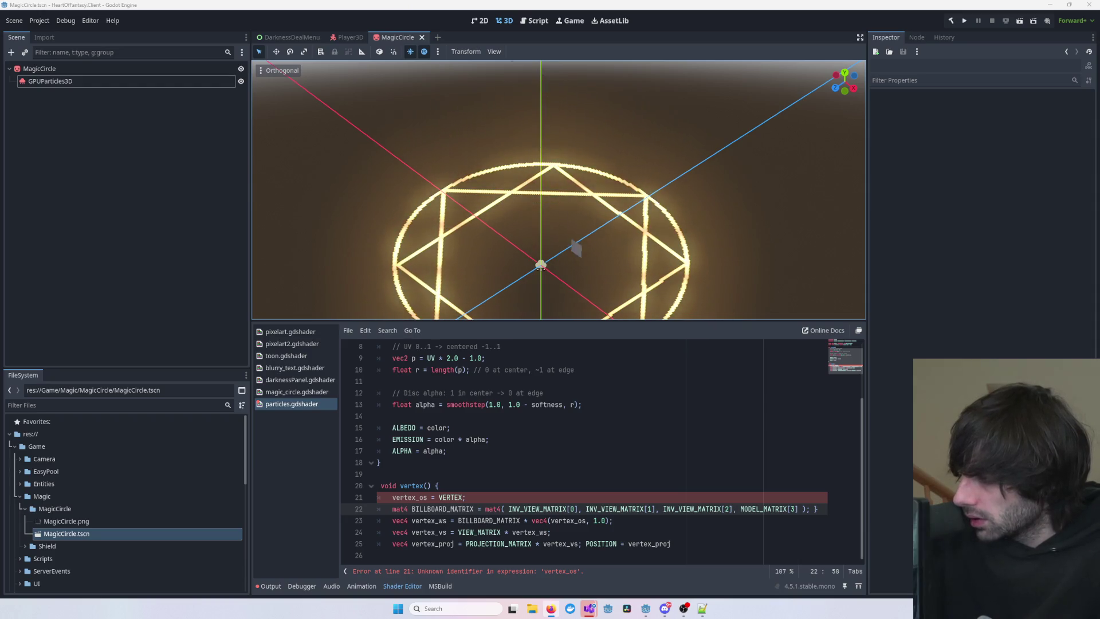
# - Paste 'varying vec3 vertex_os;' onto empty line 6 of particles.gdshader
pyautogui.scroll(3, 537, 425)
pyautogui.click(424, 401)
pyautogui.write('varying vec3 vertex_os;')
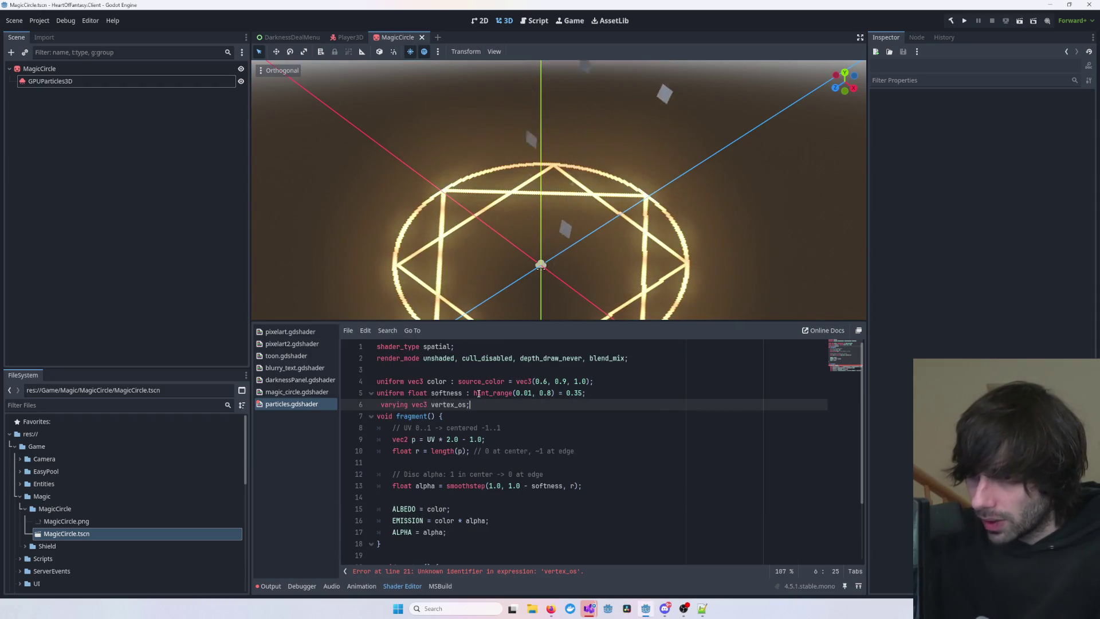
pyautogui.scroll(-3, 526, 432)
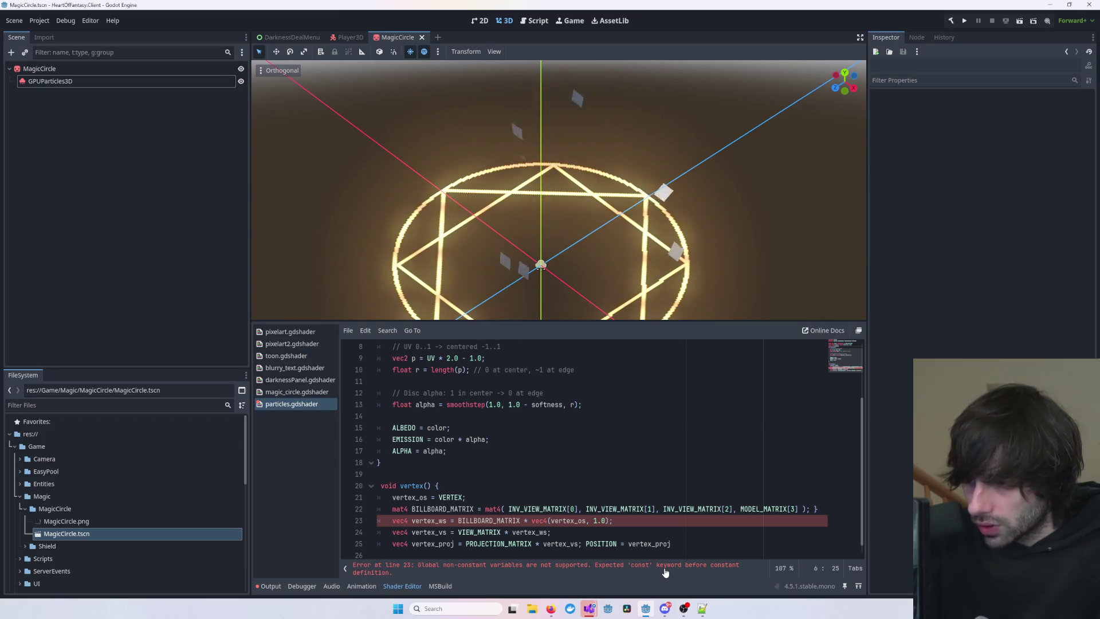
# - Try adding const at the start of line 23, then remove it
pyautogui.click(393, 521)
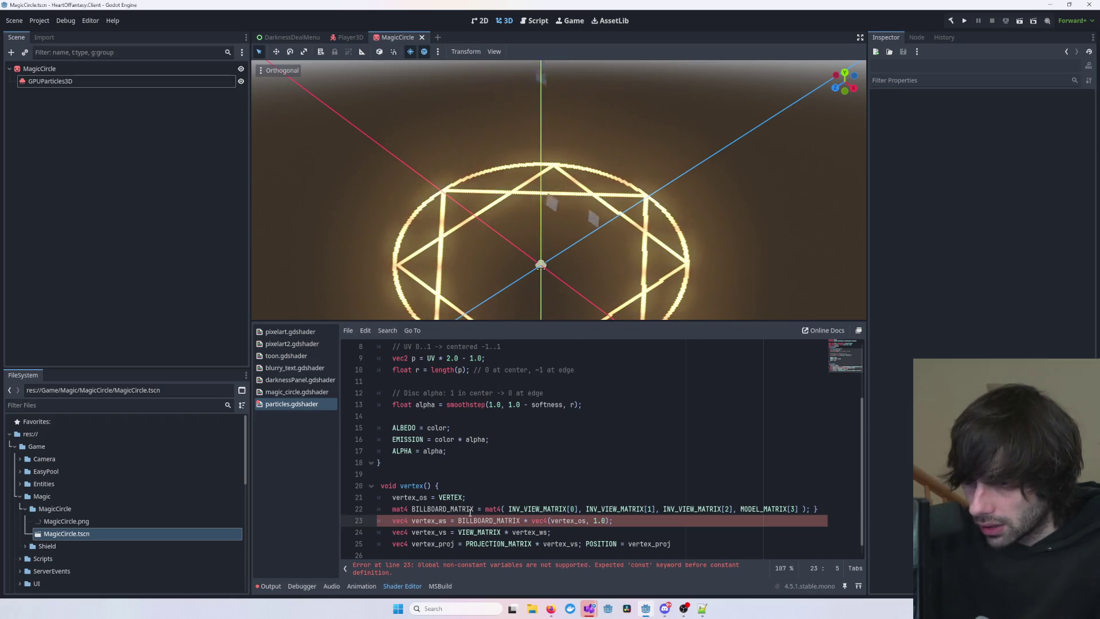
pyautogui.write('cons')
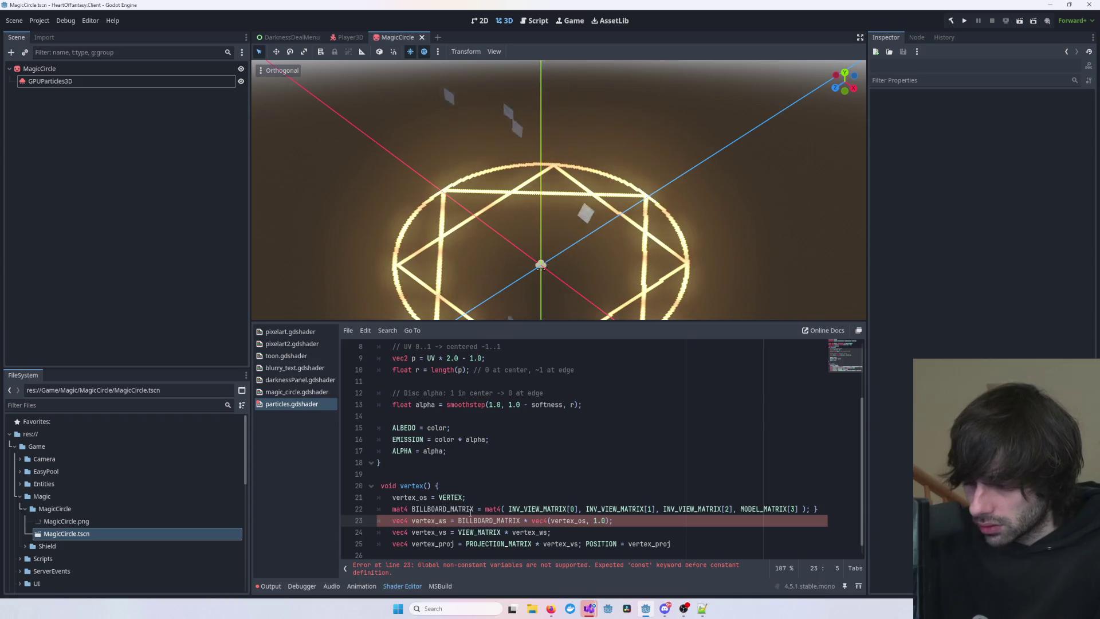
pyautogui.write('t')
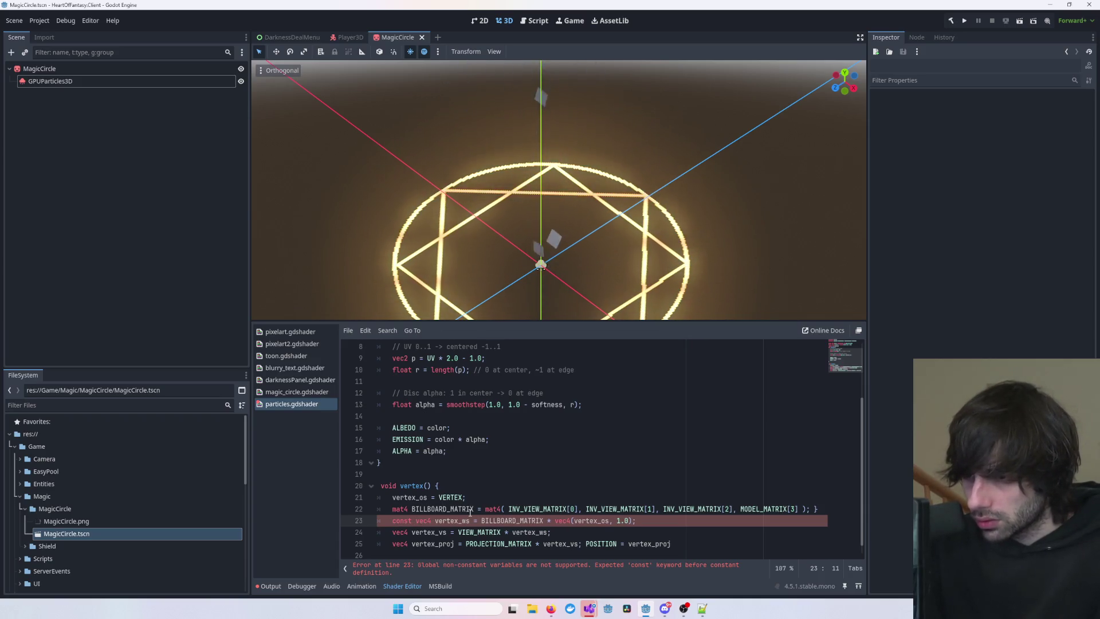
pyautogui.press('BackSpace')
pyautogui.press('BackSpace')
pyautogui.press('BackSpace')
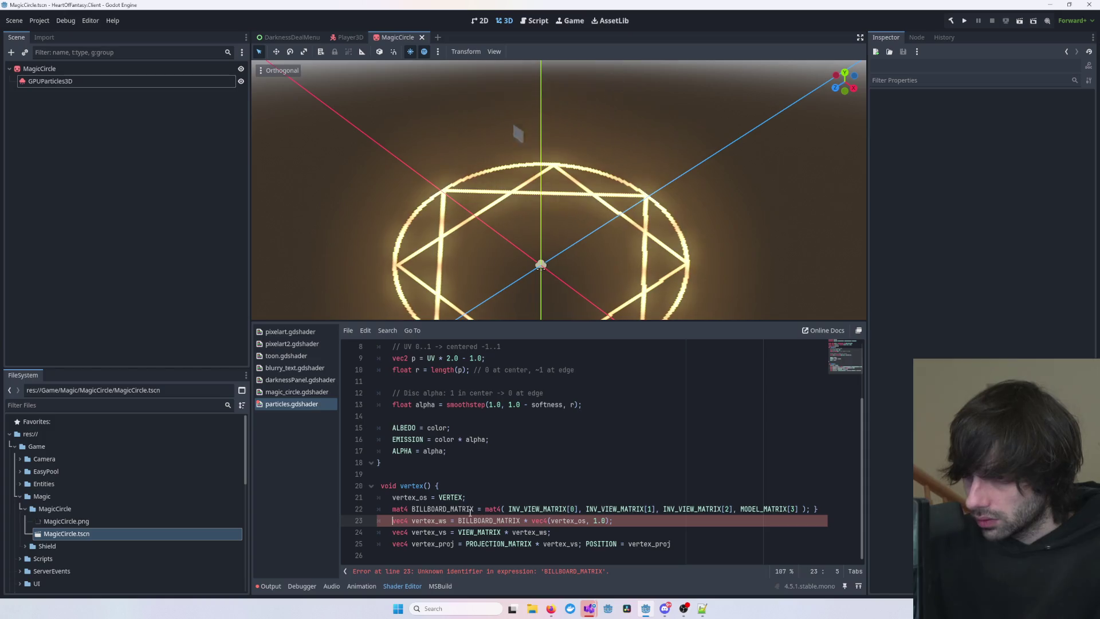
# - Try marking the line 6 vertex_os declaration as const
pyautogui.scroll(3, 470, 512)
pyautogui.click(380, 405)
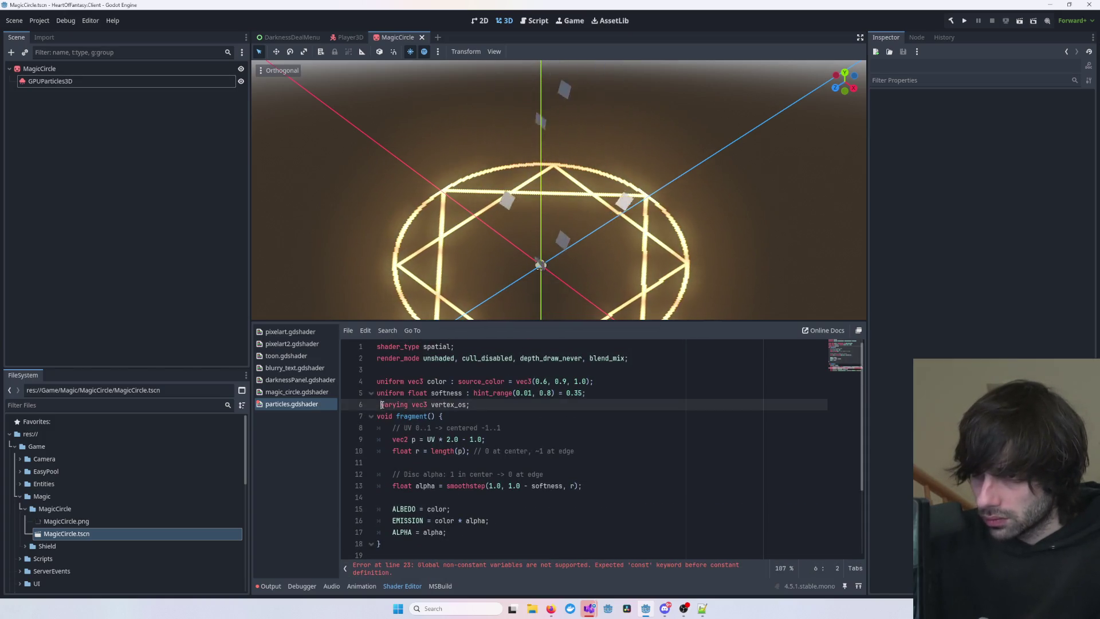
pyautogui.press('BackSpace')
pyautogui.press('Up')
pyautogui.press('Down')
pyautogui.press('Up')
pyautogui.press('Down')
pyautogui.hotkey('ctrl', 'shift', 'Right')
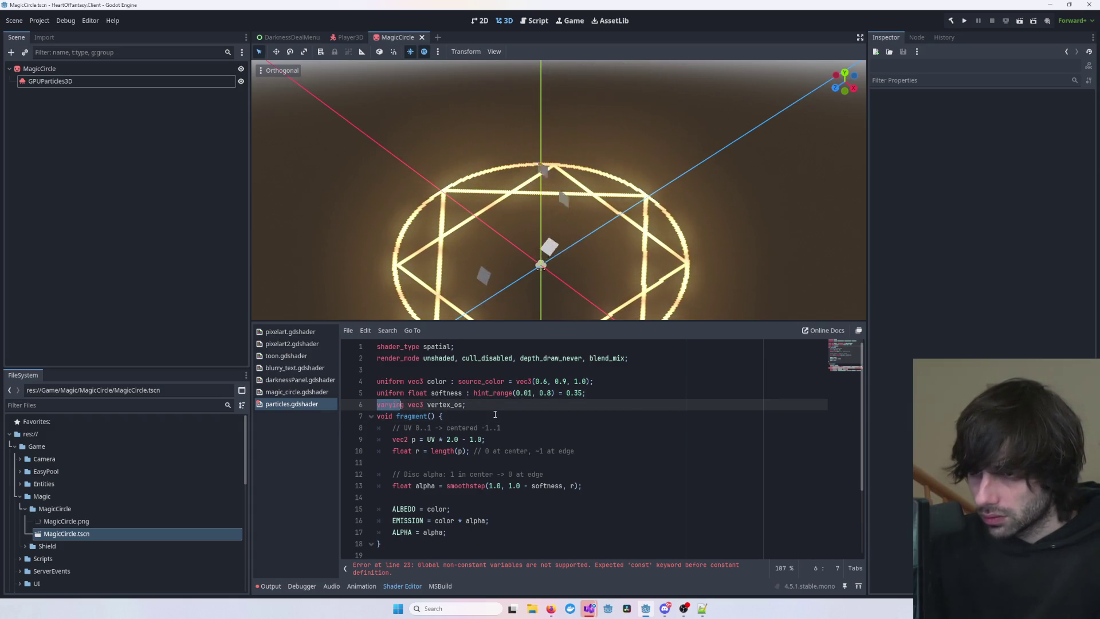
pyautogui.press('Left')
pyautogui.write('const')
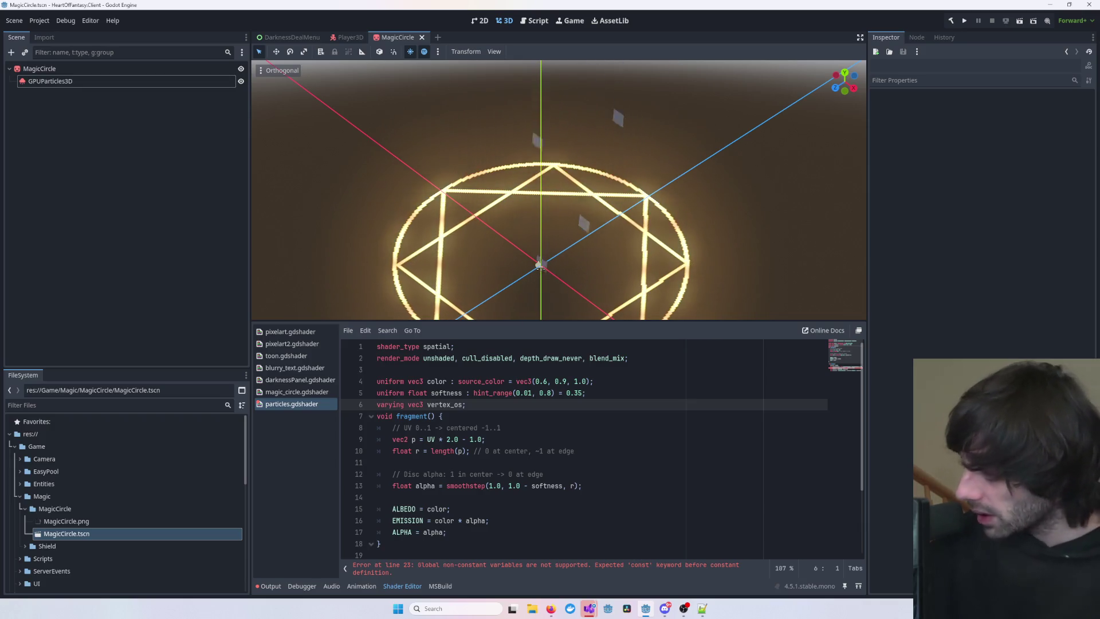
# - Cut the vertex_os declaration line from the top of the shader
pyautogui.click(682, 399)
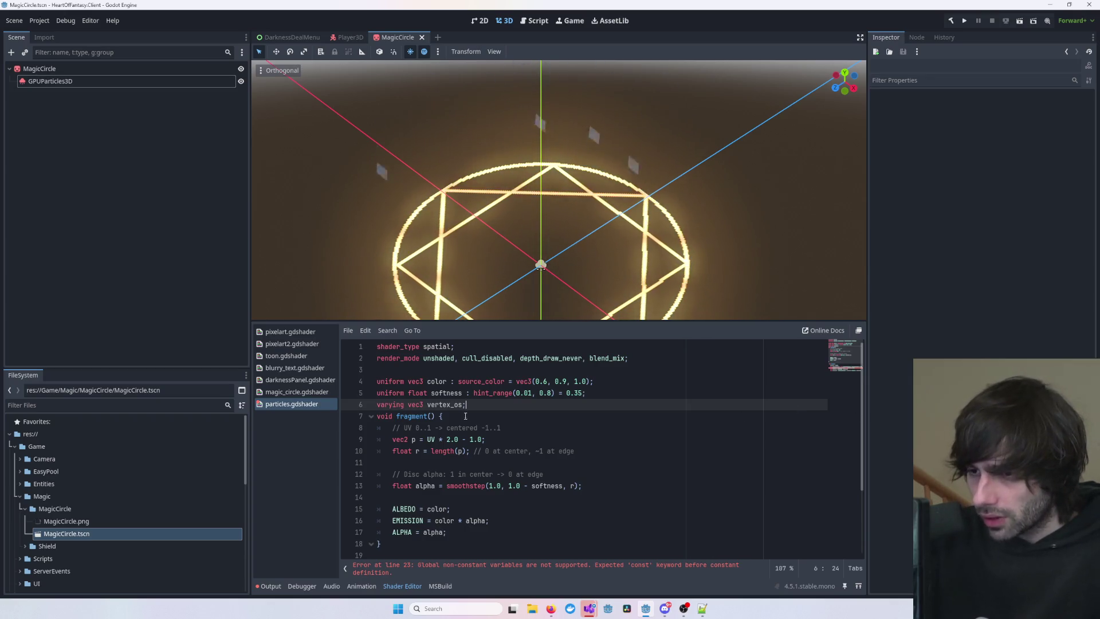
pyautogui.hotkey('ctrl', 'x')
pyautogui.scroll(-3, 532, 414)
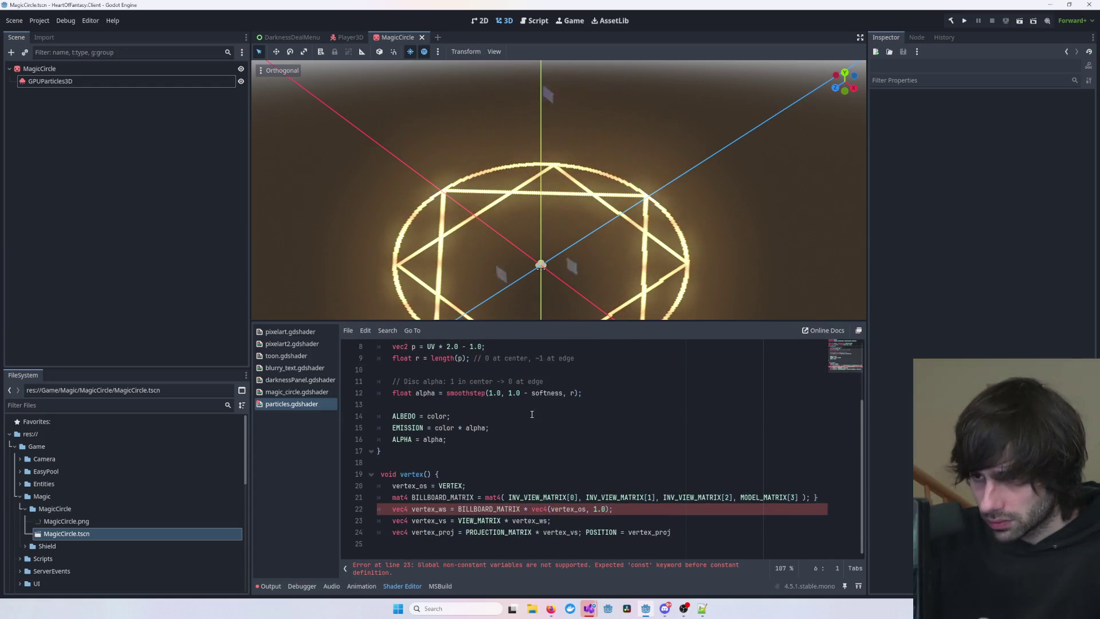
# - Paste the vertex_os declaration inside vertex() and move it above the vertex_os assignment
pyautogui.moveTo(465, 485); pyautogui.dragTo(550, 486)
pyautogui.press('Right')
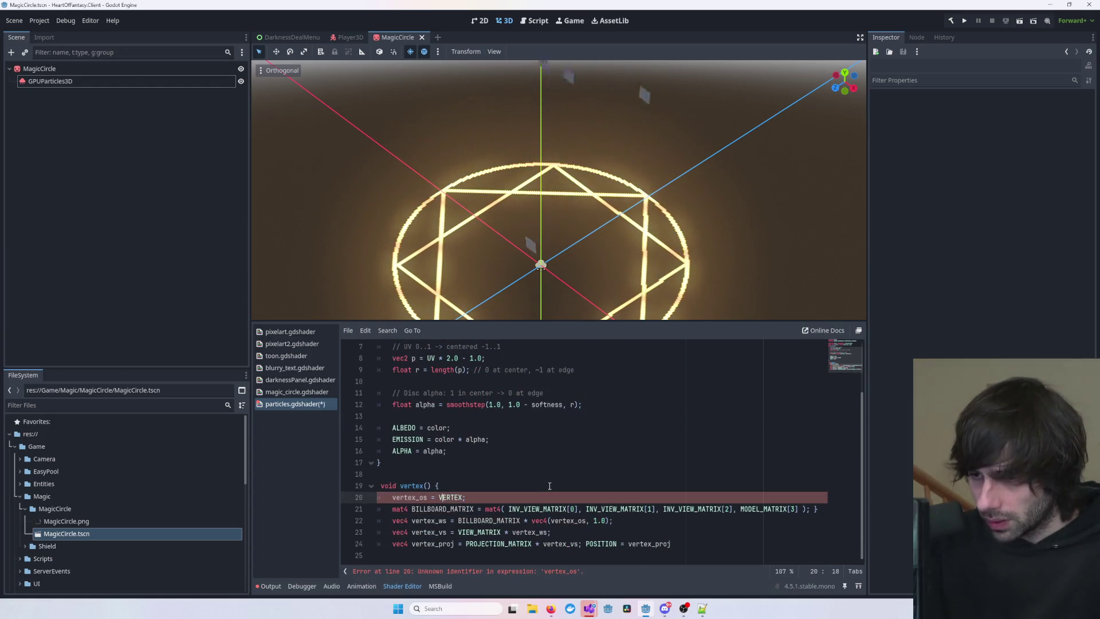
pyautogui.press('Return')
pyautogui.hotkey('ctrl', 'v')
pyautogui.press('BackSpace')
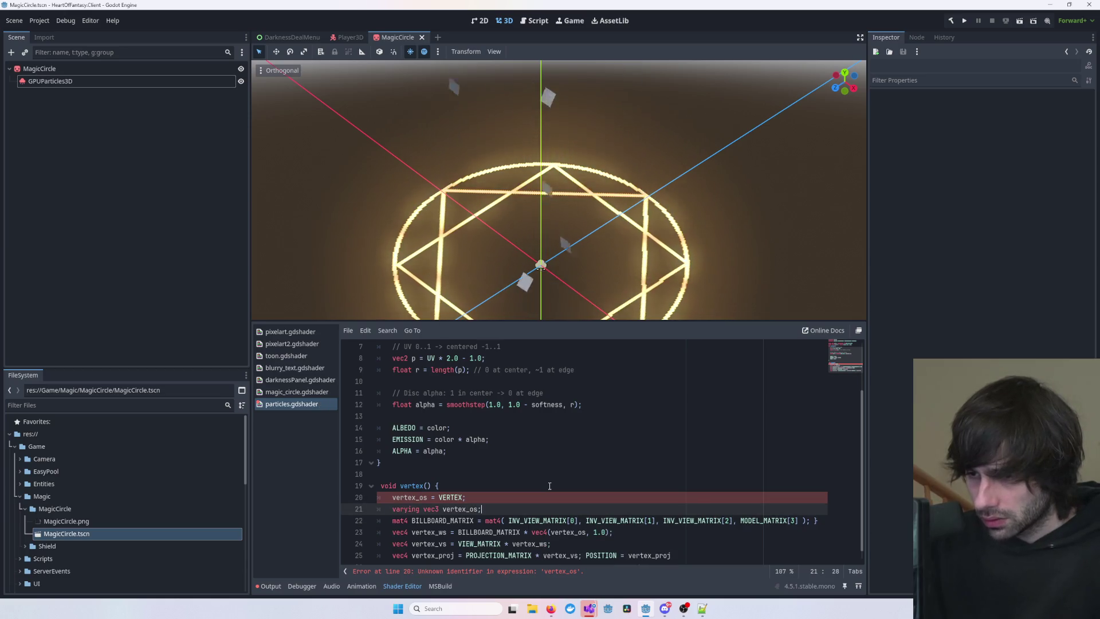
pyautogui.hotkey('alt', 'Up')
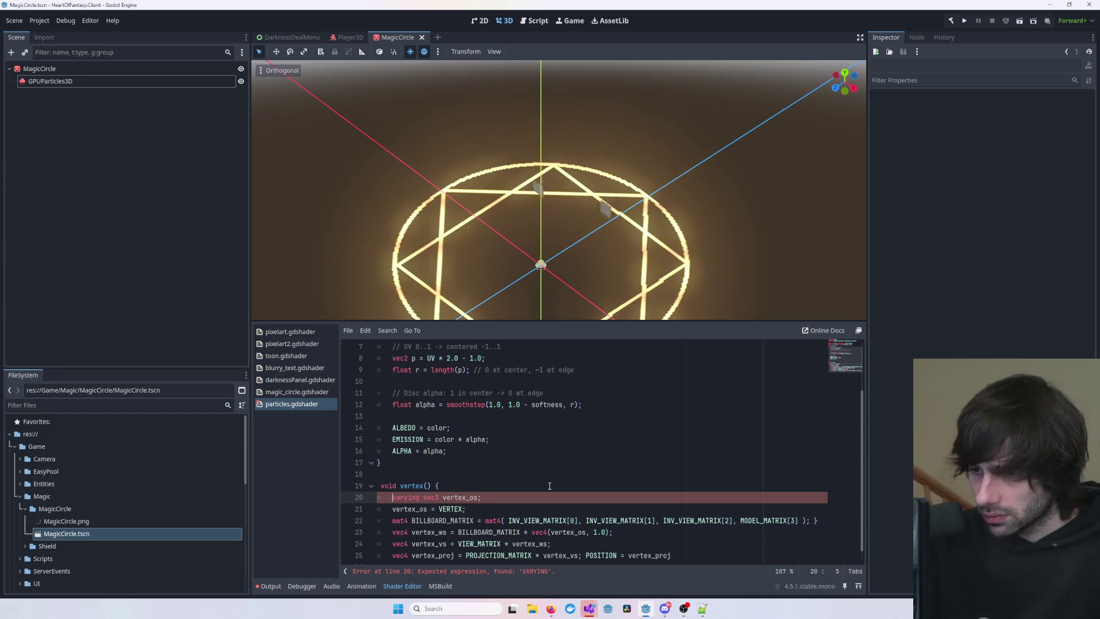
# - Change the declaration's varying keyword to vec3 and inspect BILLBOARD_MATRIX and vertex_ws on error line 23
pyautogui.scroll(-1, 549, 485)
pyautogui.hotkey('ctrl', 'shift', 'Right')
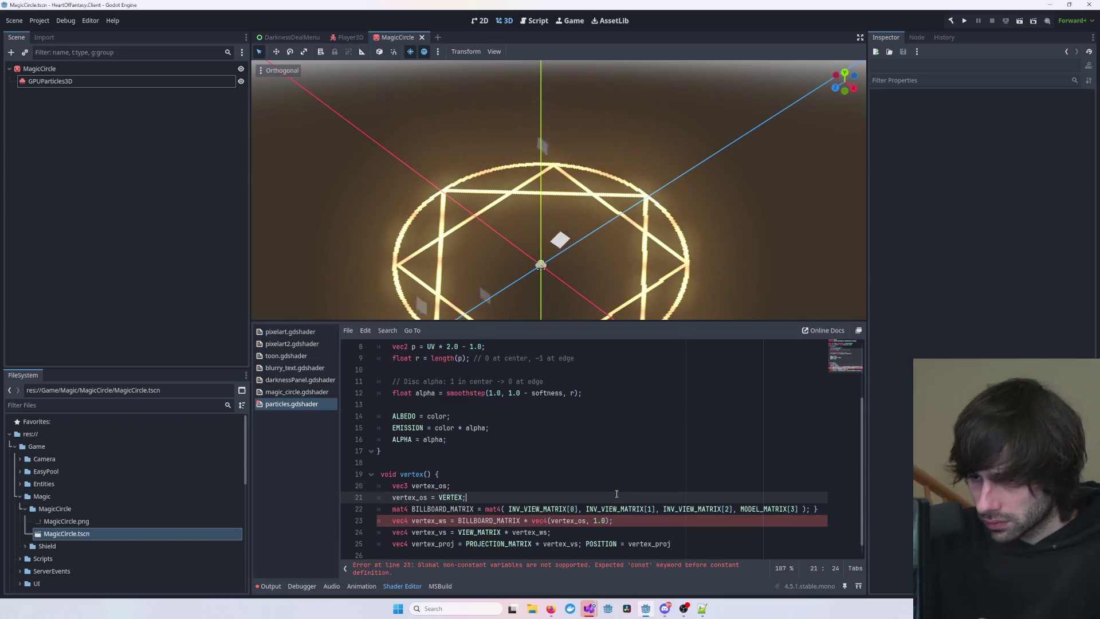
pyautogui.scroll(-1, 633, 463)
pyautogui.click(443, 532)
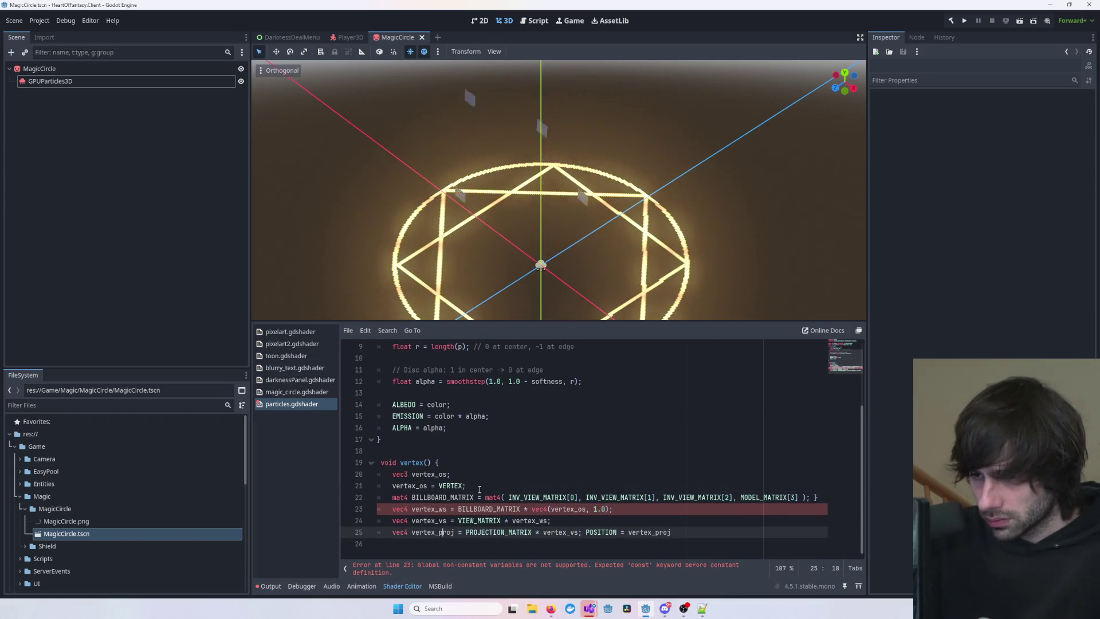
pyautogui.click(563, 509)
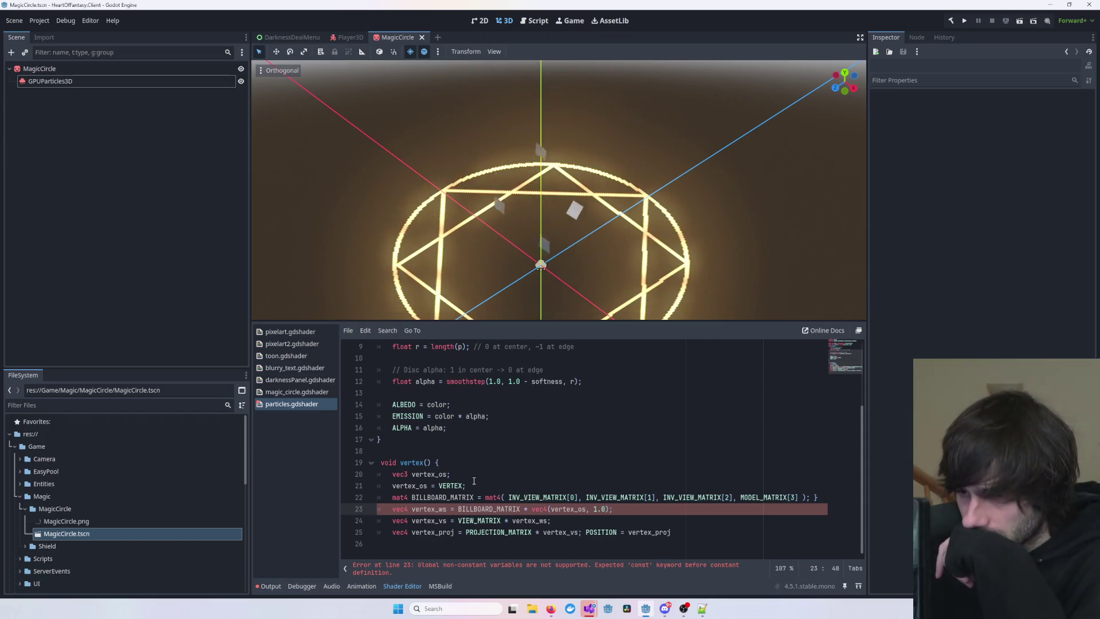
pyautogui.doubleClick(481, 509)
pyautogui.doubleClick(437, 509)
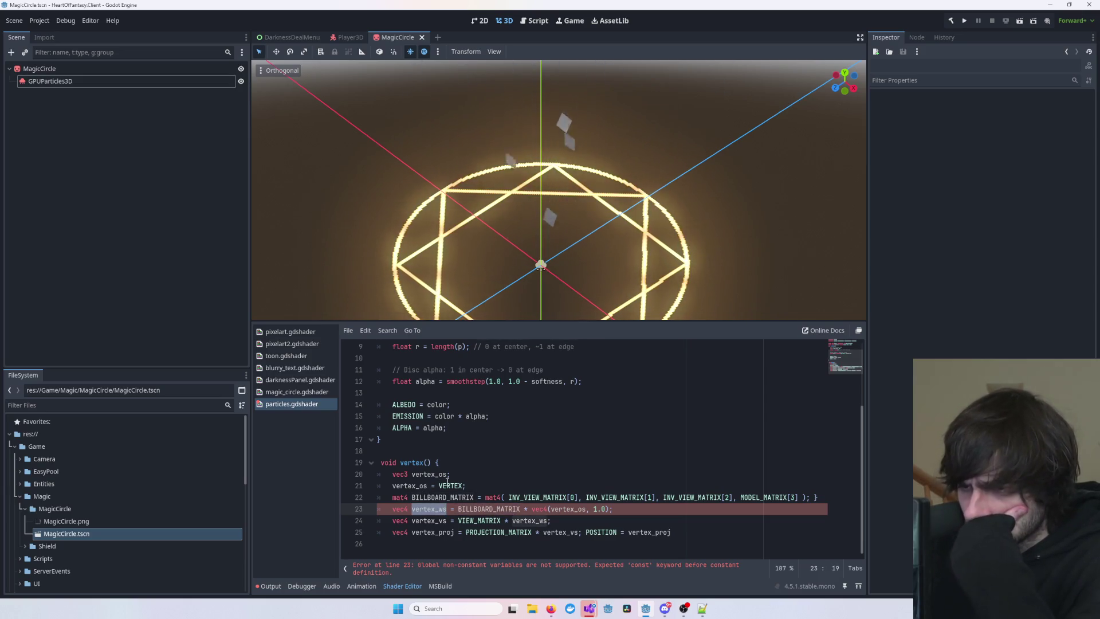
# - End the POSITION line with a semicolon
pyautogui.click(705, 531)
pyautogui.press('Down')
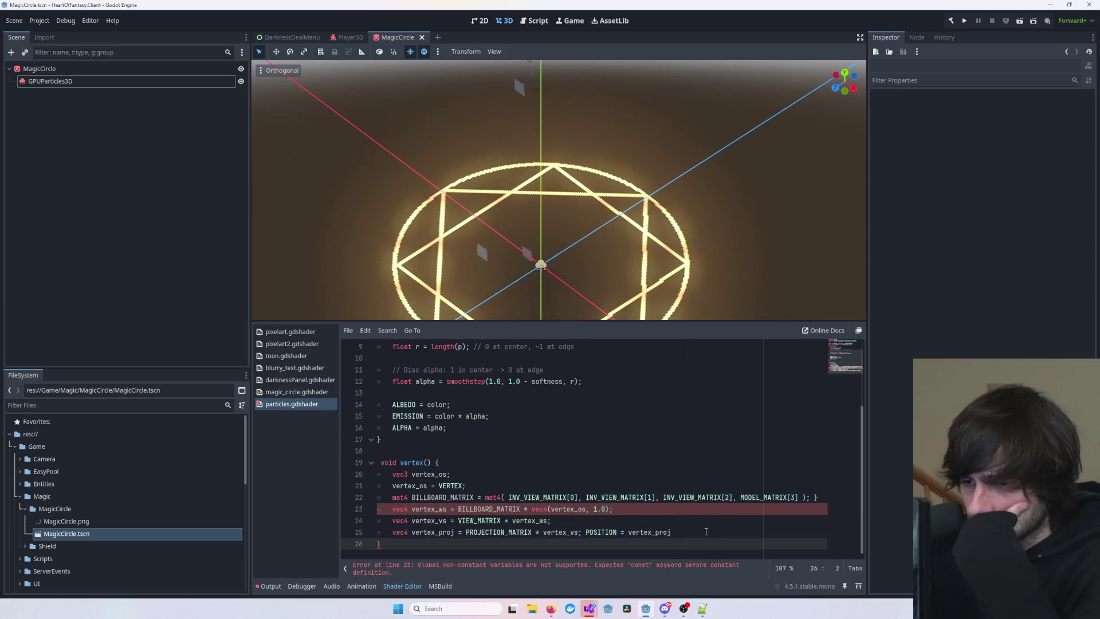
pyautogui.press('BackSpace')
pyautogui.press('BackSpace')
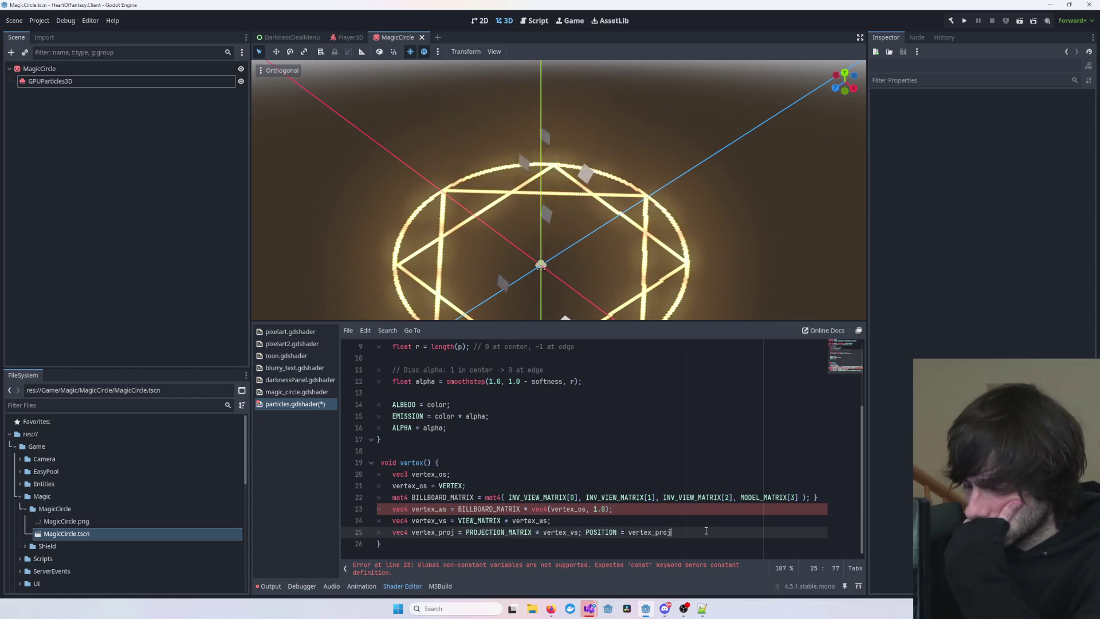
pyautogui.write(';')
# - Review line 23 again and select all the shader code
pyautogui.click(687, 485)
pyautogui.click(643, 508)
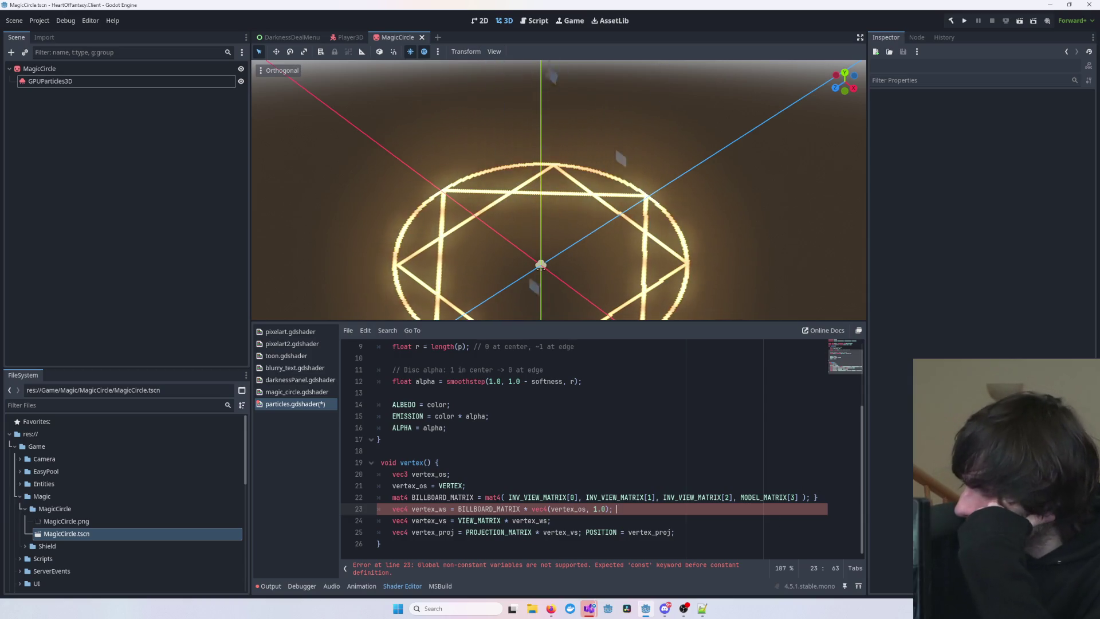
pyautogui.click(456, 439)
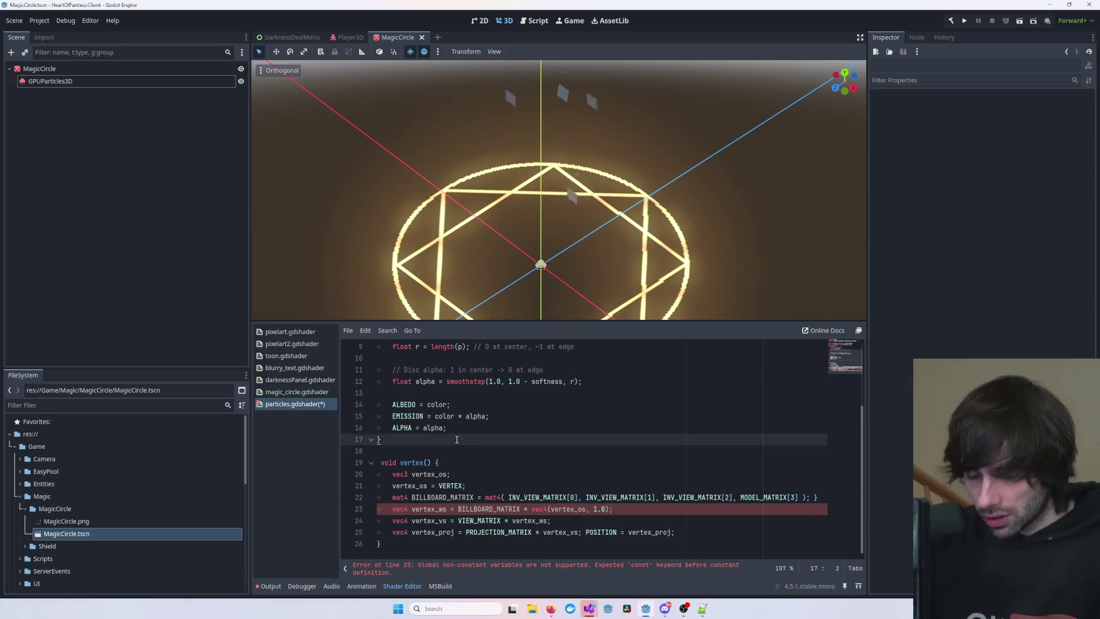
pyautogui.hotkey('ctrl', 'a')
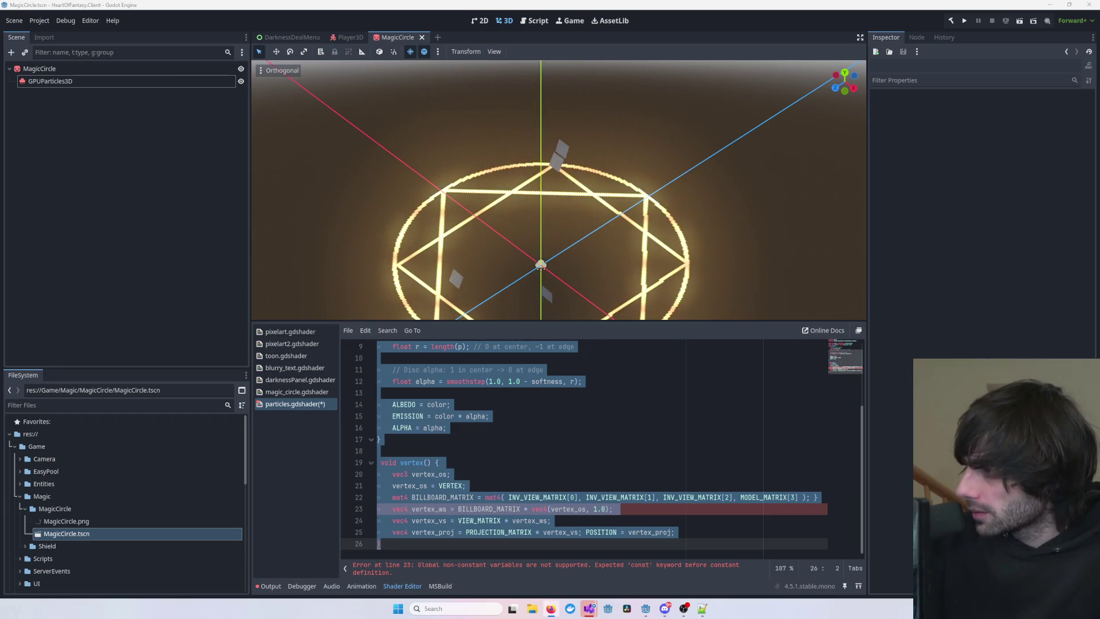
pyautogui.click(504, 566)
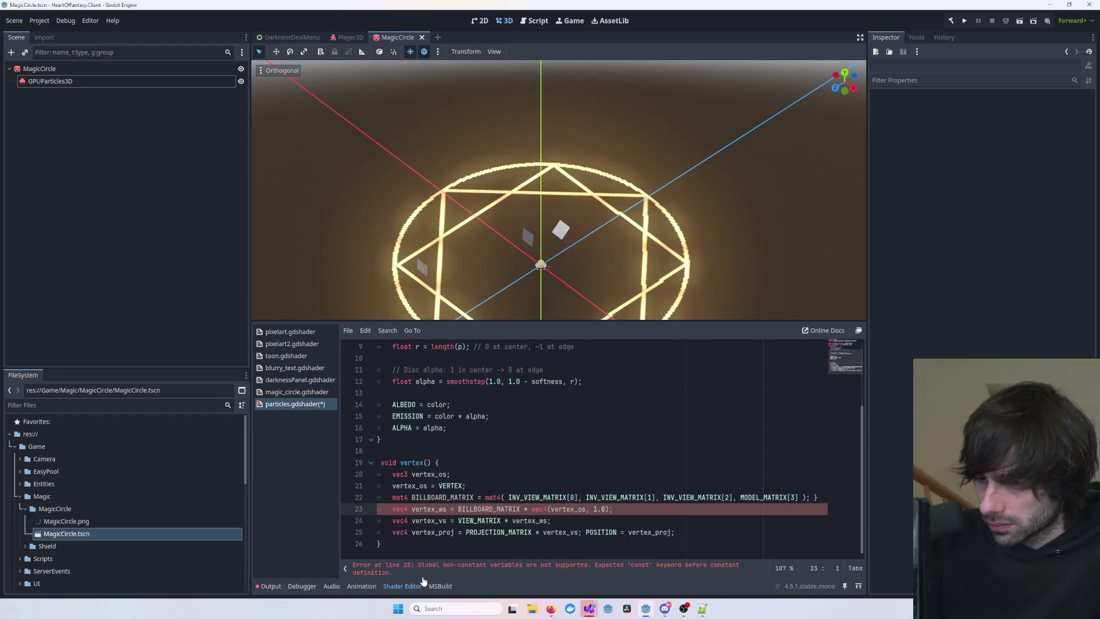
# - Select the compile error text, then replace all particles.gdshader code with the new pasted version
pyautogui.moveTo(350, 565); pyautogui.dragTo(401, 573)
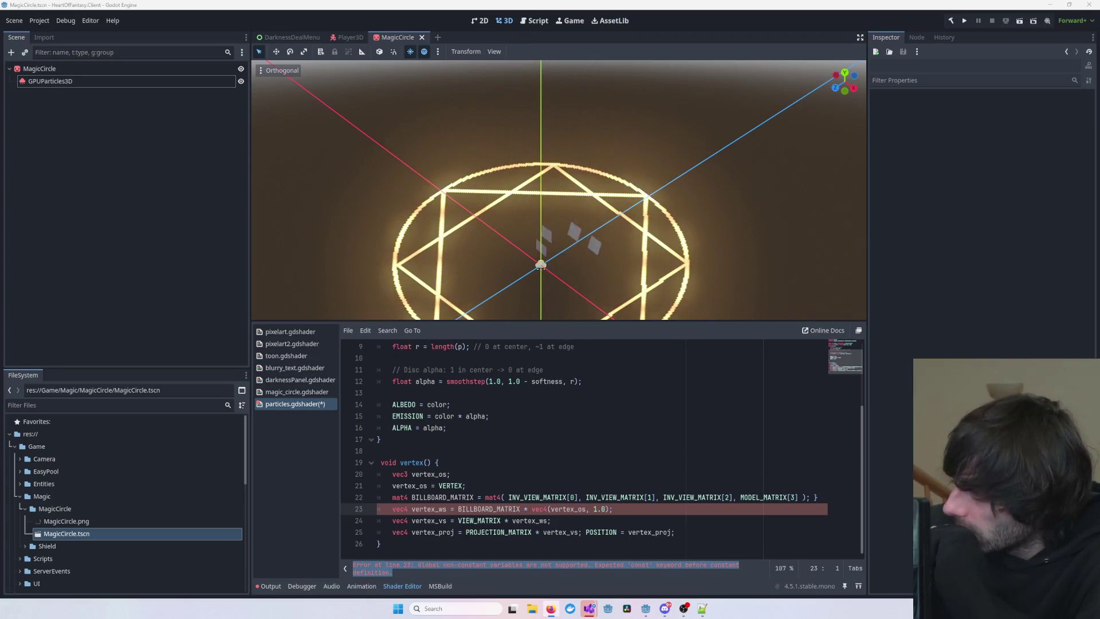
pyautogui.click(690, 466)
pyautogui.scroll(3, 690, 466)
pyautogui.scroll(-3, 687, 475)
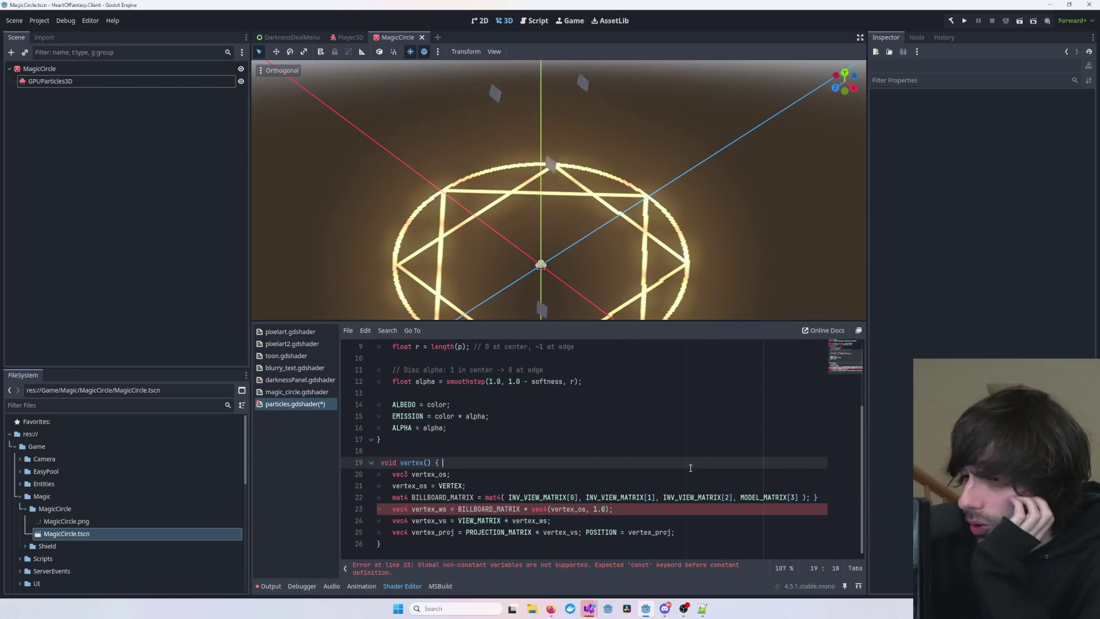
pyautogui.scroll(1, 550, 439)
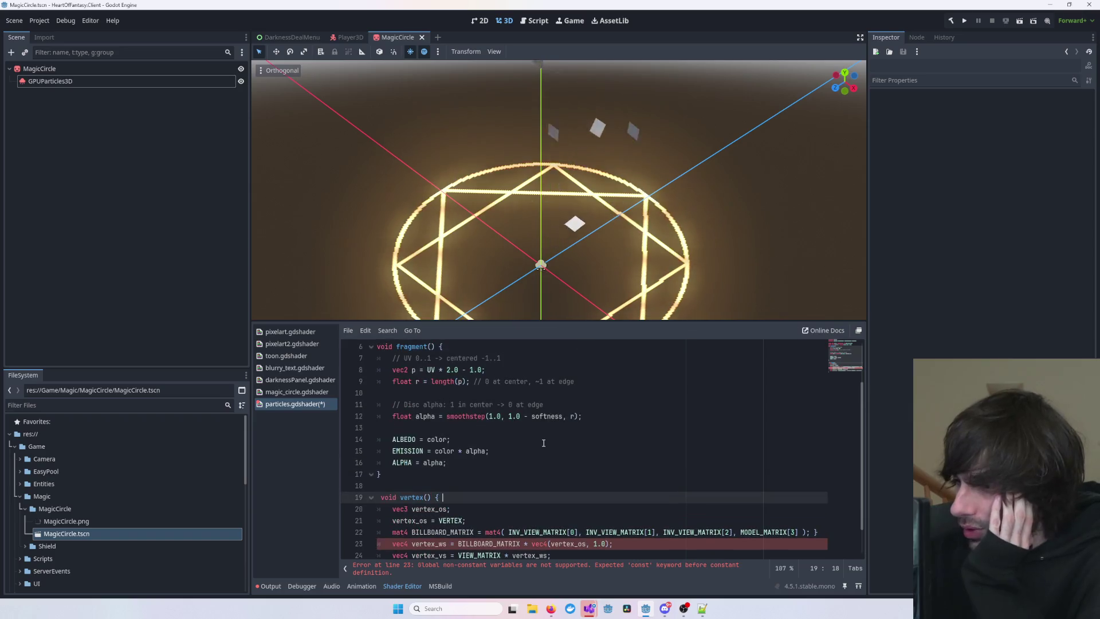
pyautogui.scroll(1, 538, 443)
pyautogui.scroll(-1, 535, 444)
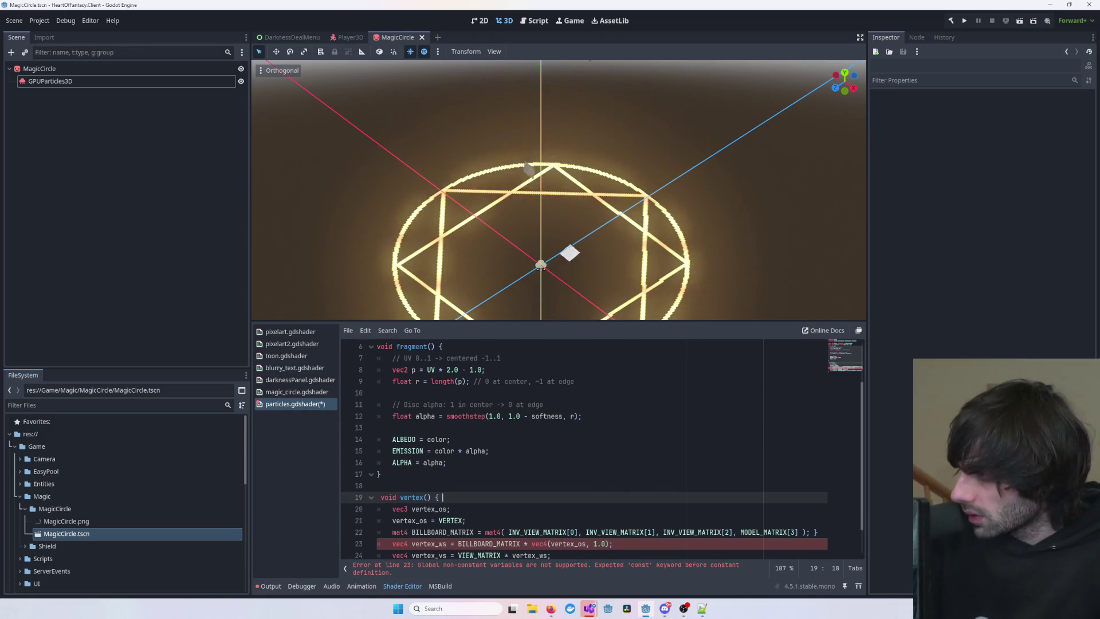
pyautogui.hotkey('ctrl', 'a')
pyautogui.hotkey('ctrl', 'v')
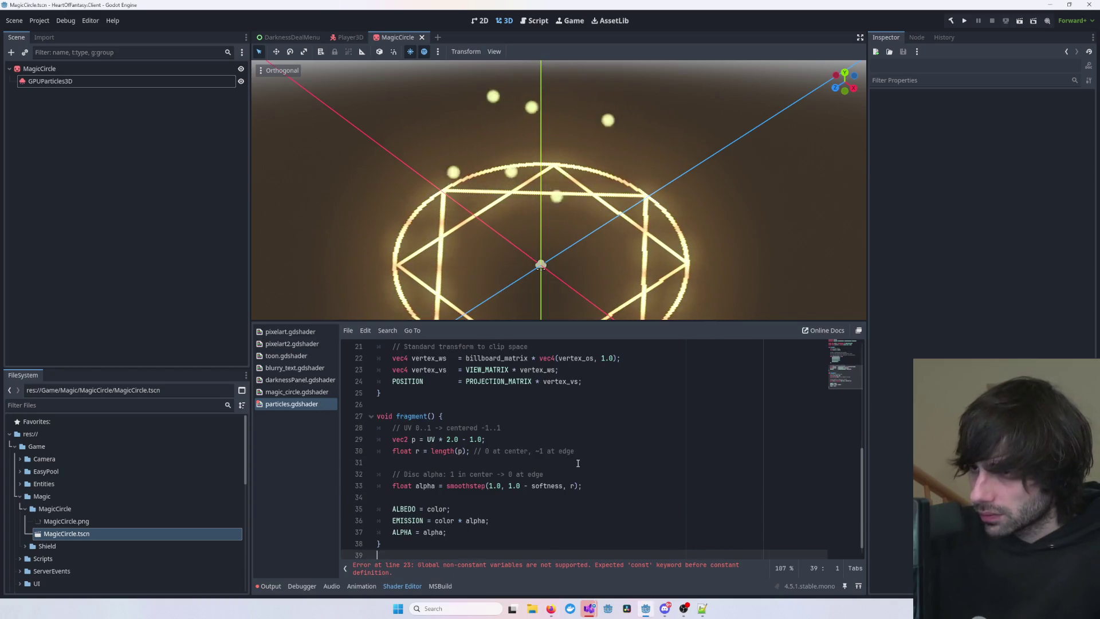
# - Orbit above the glowing circle and select MagicCircle so magic_circle.gdshader appears
pyautogui.moveTo(740, 241)
pyautogui.mouseDown()
pyautogui.moveTo(500, 231)
pyautogui.moveTo(667, 284)
pyautogui.moveTo(682, 147)
pyautogui.moveTo(402, 204)
pyautogui.moveTo(615, 225)
pyautogui.moveTo(743, 290)
pyautogui.moveTo(265, 206)
pyautogui.moveTo(857, 169)
pyautogui.moveTo(803, 170)
pyautogui.moveTo(798, 183)
pyautogui.mouseUp()
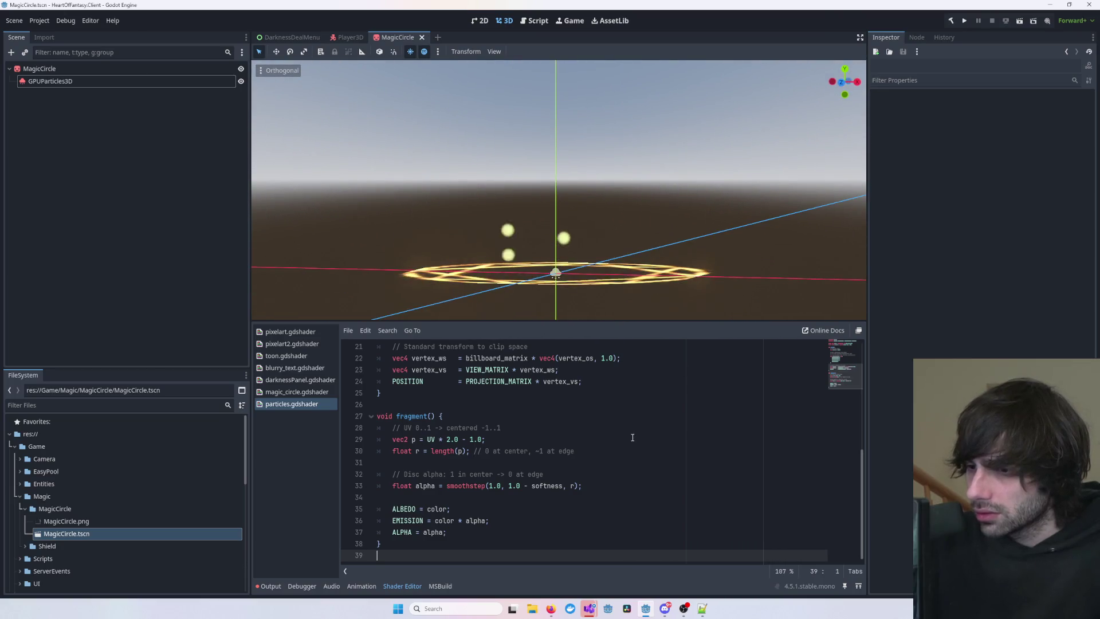
pyautogui.moveTo(646, 294)
pyautogui.mouseDown()
pyautogui.moveTo(613, 283)
pyautogui.moveTo(549, 19)
pyautogui.mouseUp()
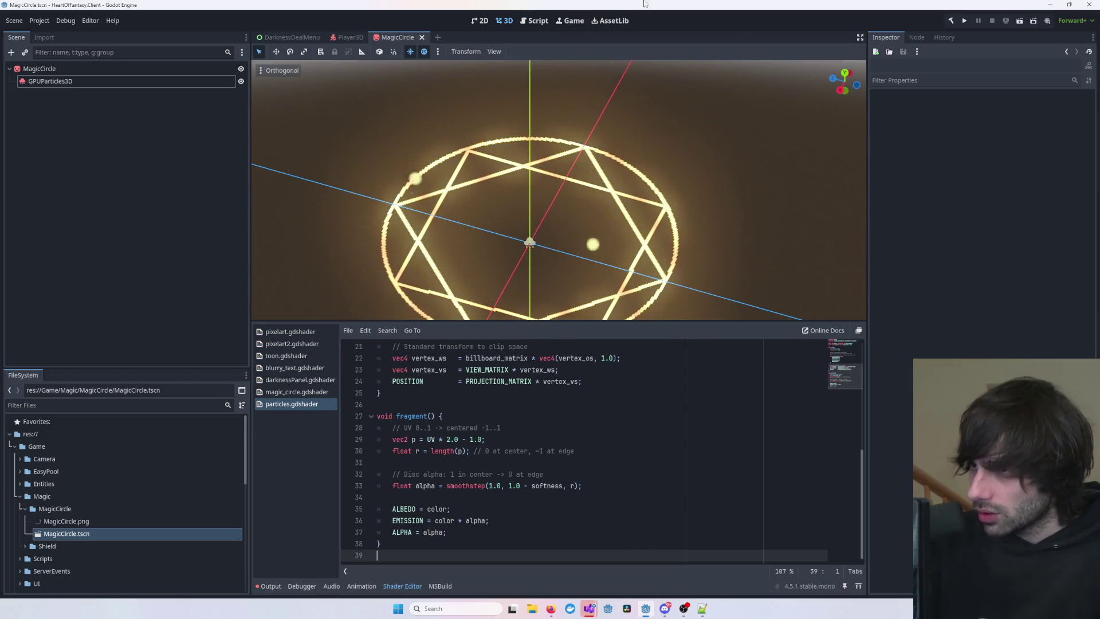
pyautogui.scroll(-5, 656, 166)
pyautogui.click(688, 194)
pyautogui.moveTo(628, 240)
pyautogui.mouseDown()
pyautogui.moveTo(473, 209)
pyautogui.moveTo(746, 70)
pyautogui.moveTo(603, 190)
pyautogui.moveTo(449, 177)
pyautogui.moveTo(427, 138)
pyautogui.moveTo(609, 219)
pyautogui.moveTo(747, 153)
pyautogui.mouseUp()
pyautogui.scroll(5, 473, 209)
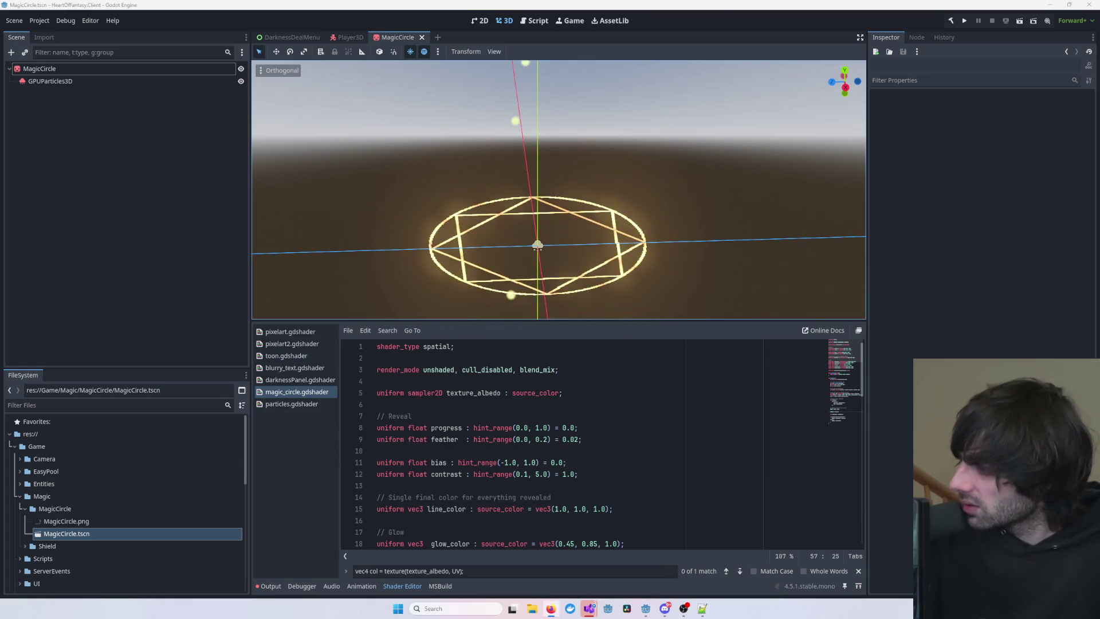
# - Scroll through magic_circle.gdshader and select the particle emitter while orbiting the circle
pyautogui.scroll(-15, 542, 460)
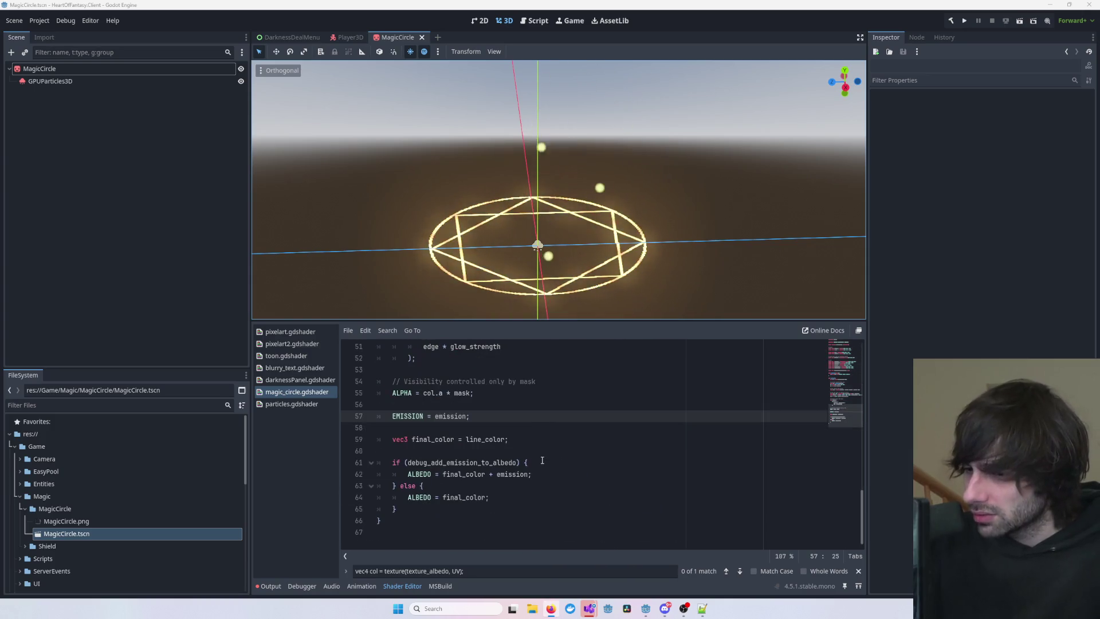
pyautogui.click(542, 461)
pyautogui.scroll(10, 544, 462)
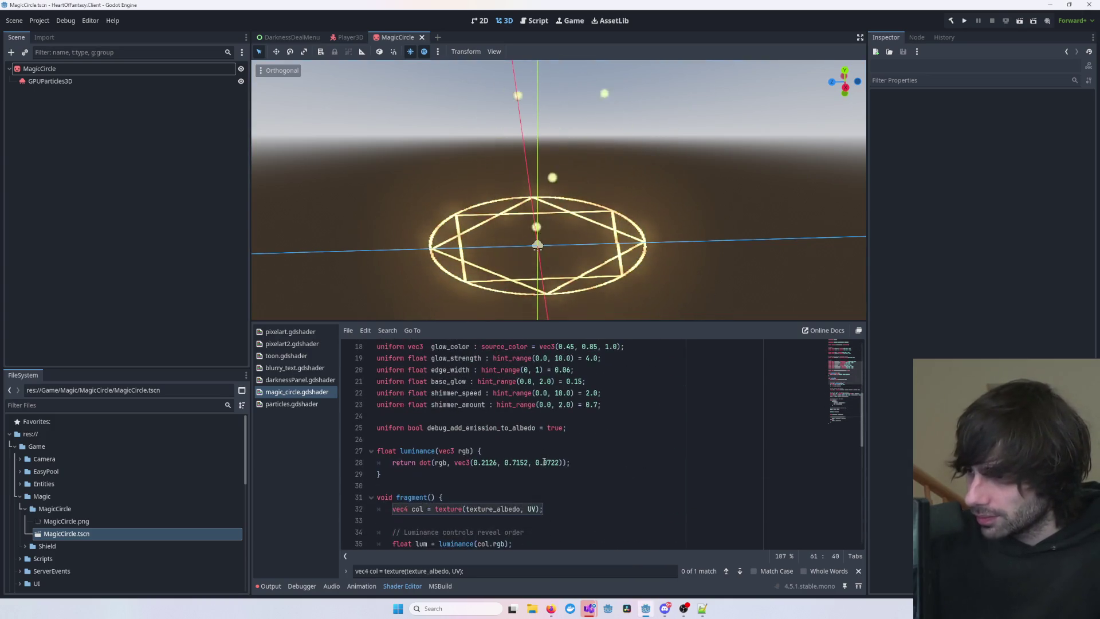
pyautogui.scroll(5, 543, 462)
pyautogui.moveTo(588, 609)
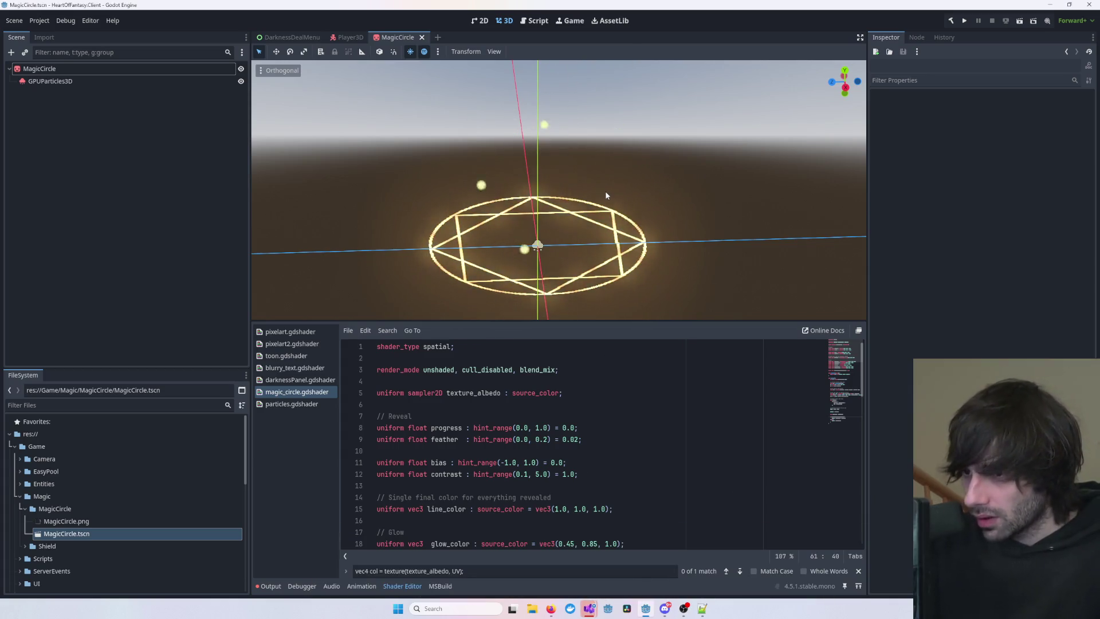
pyautogui.click(79, 83)
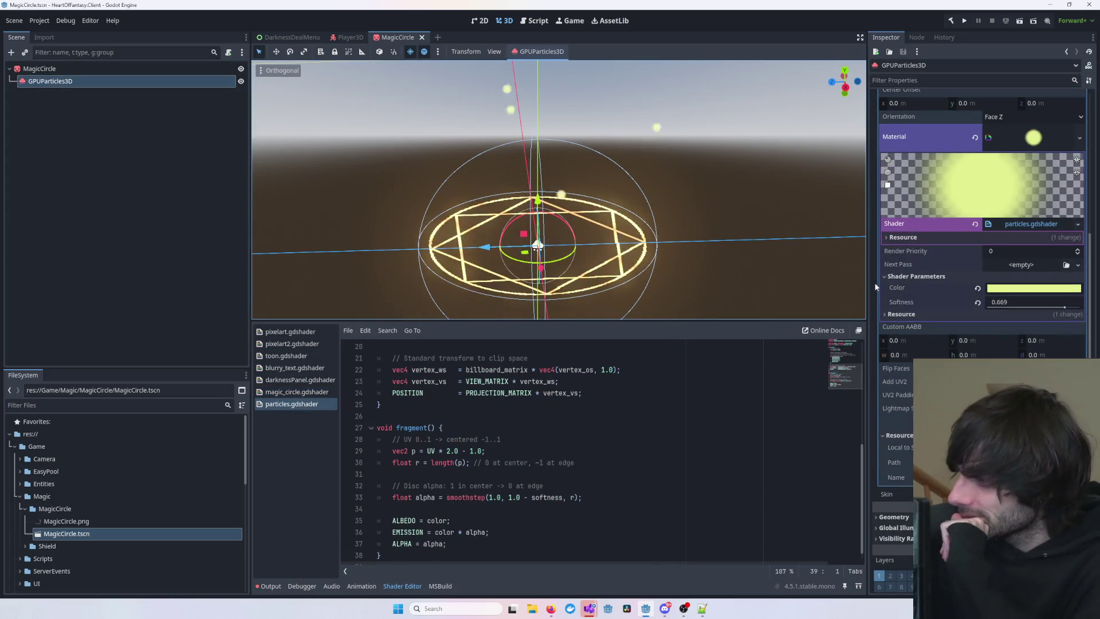
pyautogui.scroll(-1, 534, 441)
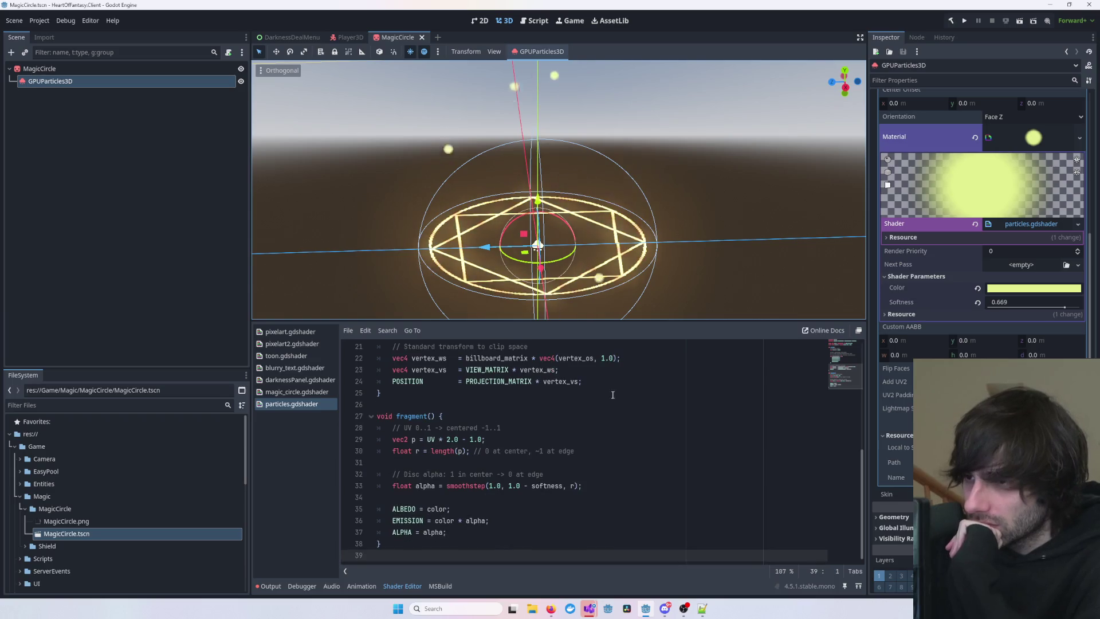
pyautogui.click(775, 225)
pyautogui.scroll(-2, 714, 227)
pyautogui.moveTo(714, 222)
pyautogui.mouseDown()
pyautogui.moveTo(740, 201)
pyautogui.moveTo(720, 199)
pyautogui.mouseUp()
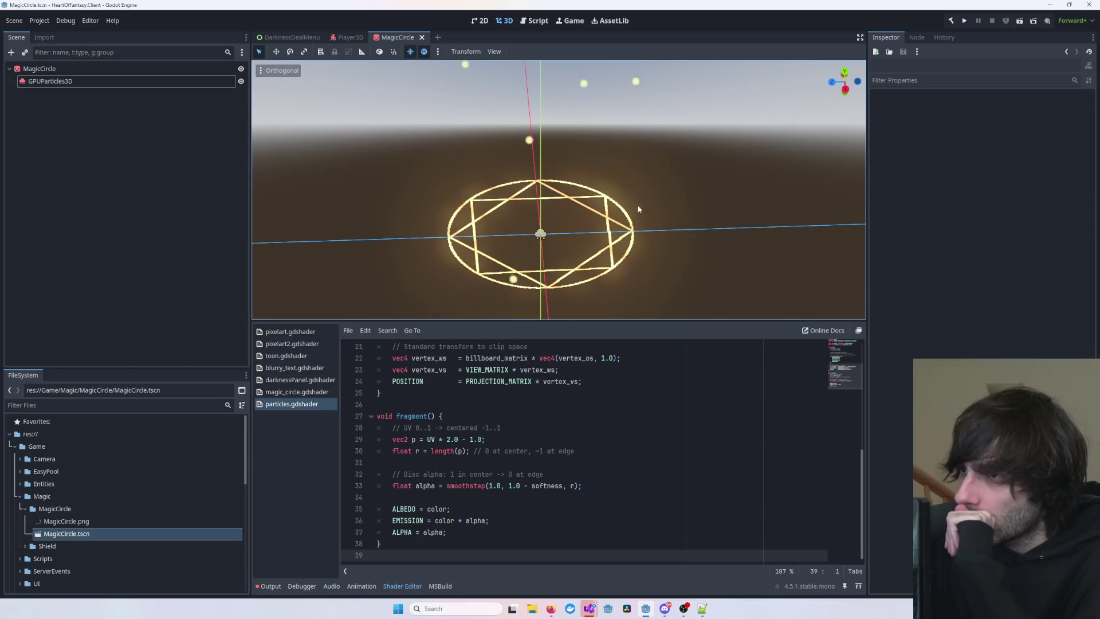
pyautogui.click(493, 427)
# - Select GPUParticles3D and scroll through its Inspector properties
pyautogui.click(88, 80)
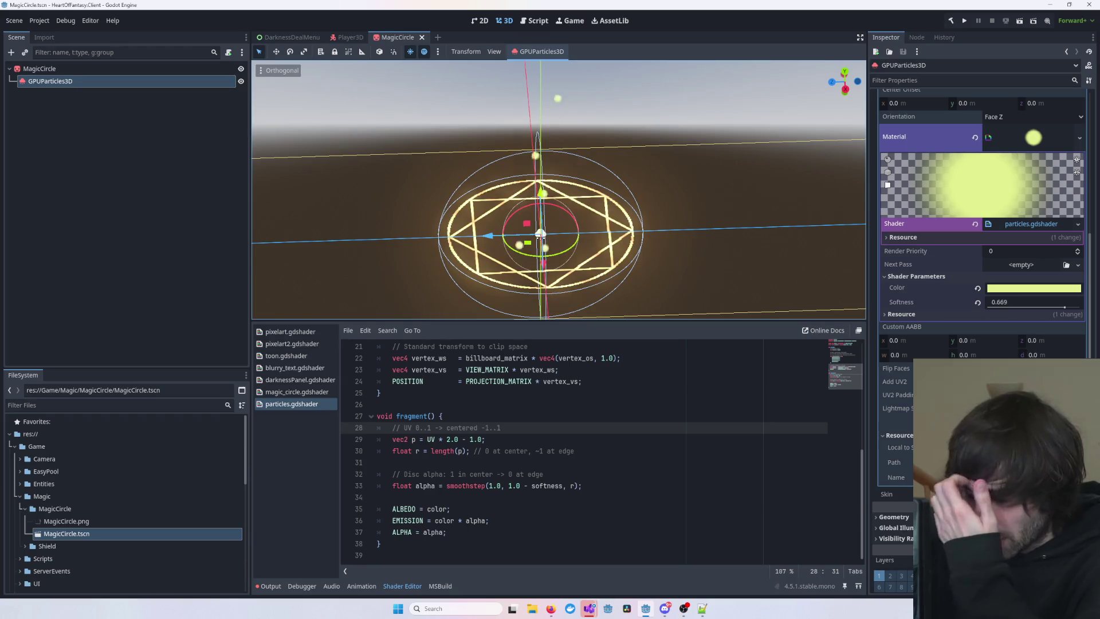
pyautogui.scroll(4, 983, 267)
pyautogui.scroll(6, 1000, 265)
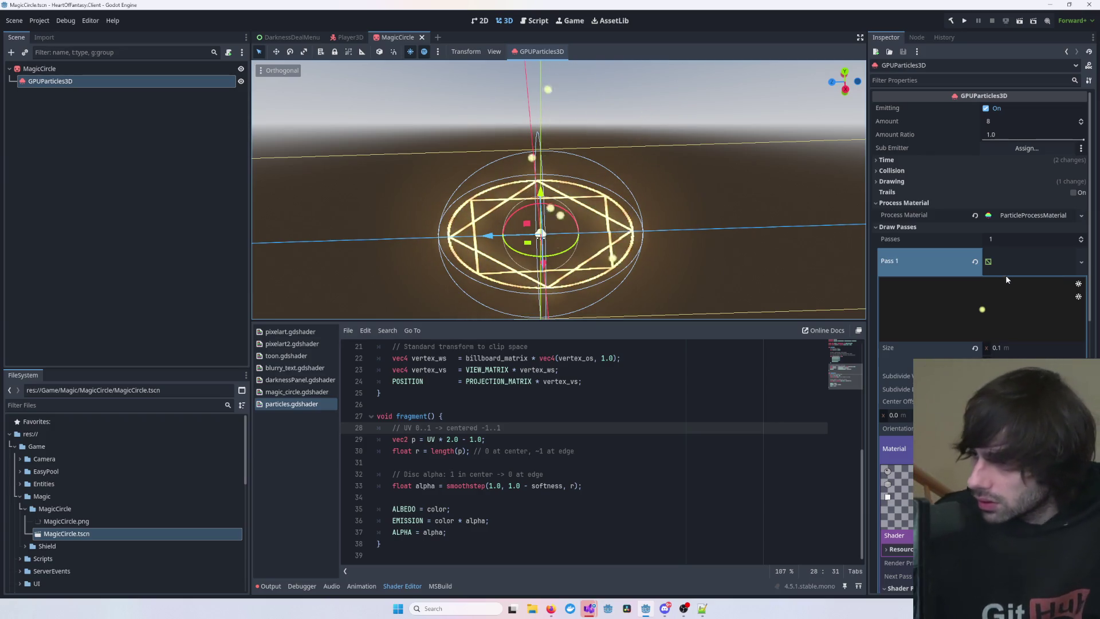
pyautogui.scroll(-6, 991, 304)
pyautogui.scroll(-2, 986, 311)
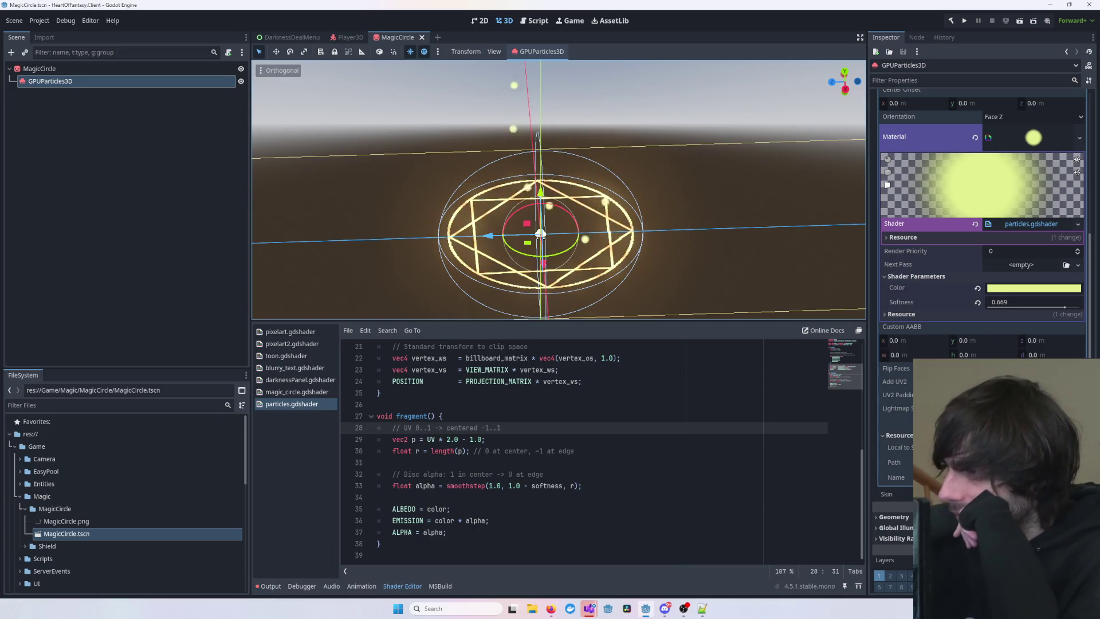
pyautogui.scroll(-4, 981, 229)
pyautogui.scroll(-4, 981, 229)
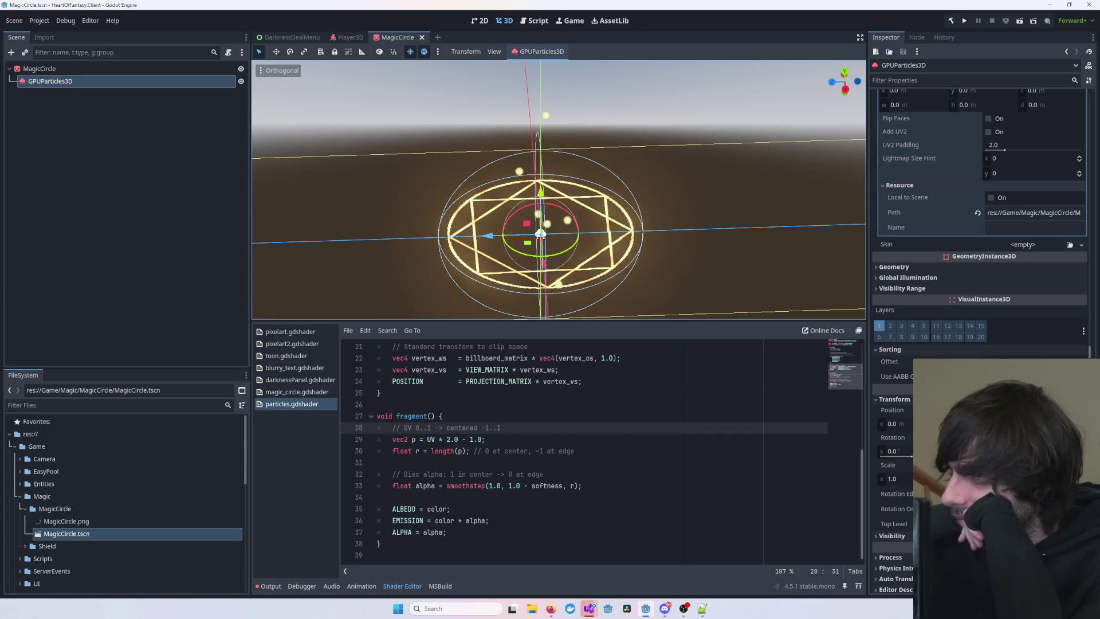
# - Select the magic circle sprite and briefly expand its texture details
pyautogui.click(758, 306)
pyautogui.moveTo(758, 307); pyautogui.dragTo(775, 308)
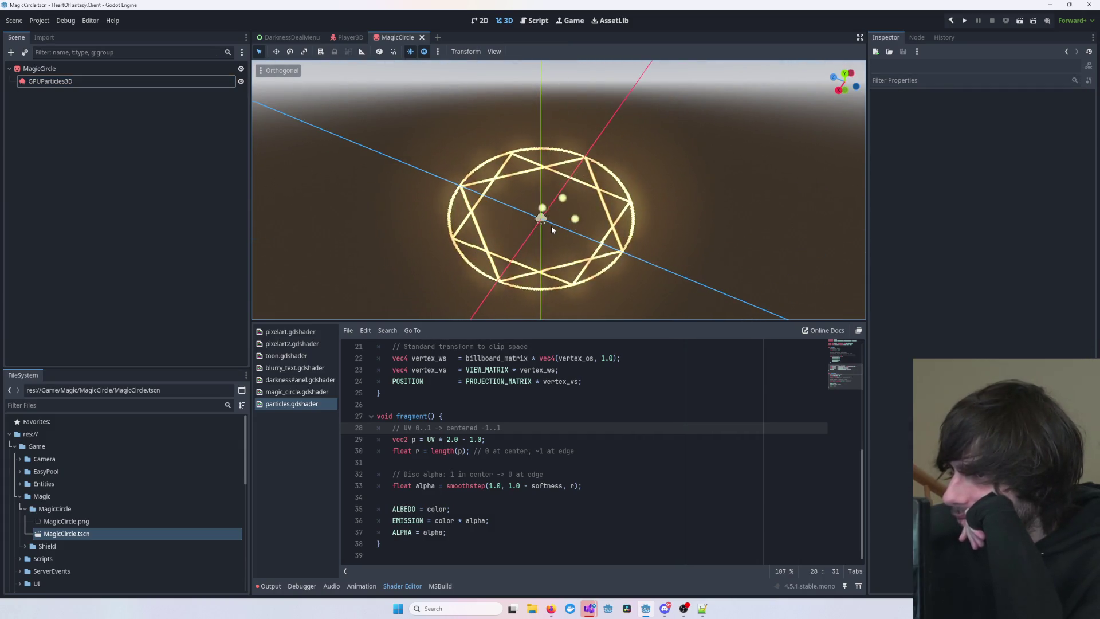
pyautogui.click(551, 225)
pyautogui.click(1015, 315)
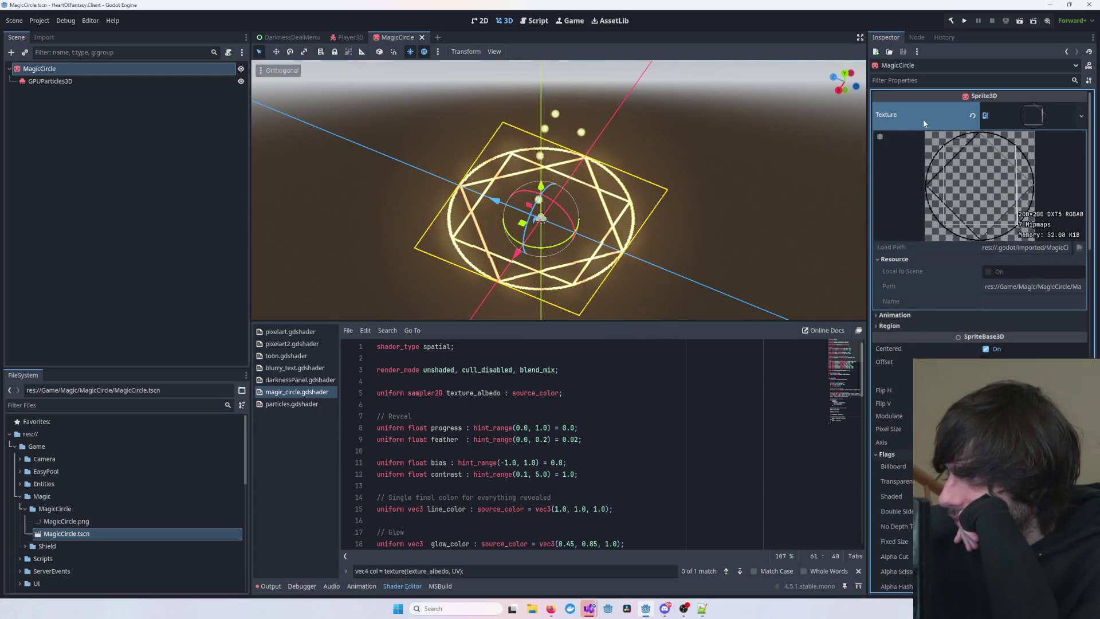
pyautogui.click(1031, 116)
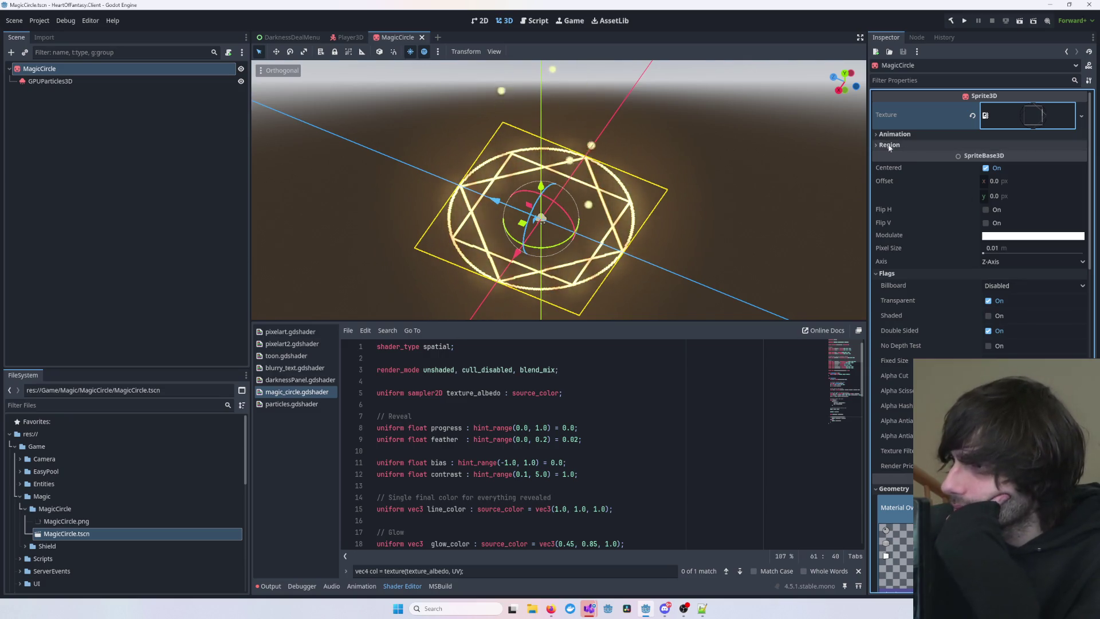
# - Reselect GPUParticles3D and check its Drawing, Collision and Time sections (Lifetime 1.0, Preprocess 0.36)
pyautogui.click(50, 81)
pyautogui.scroll(15, 981, 195)
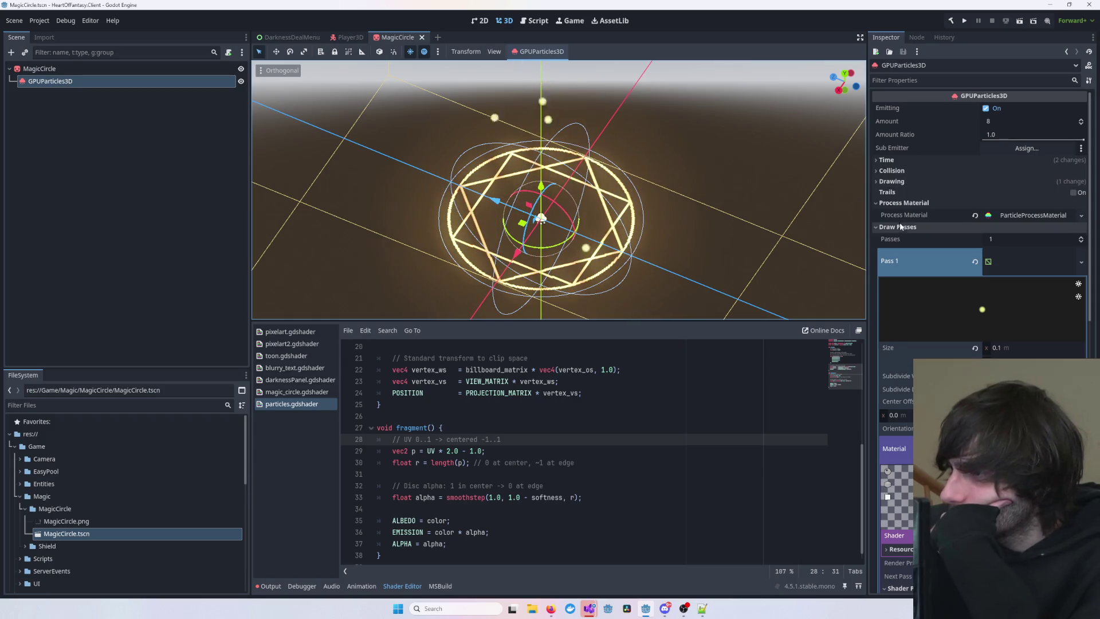
pyautogui.click(896, 227)
pyautogui.click(903, 181)
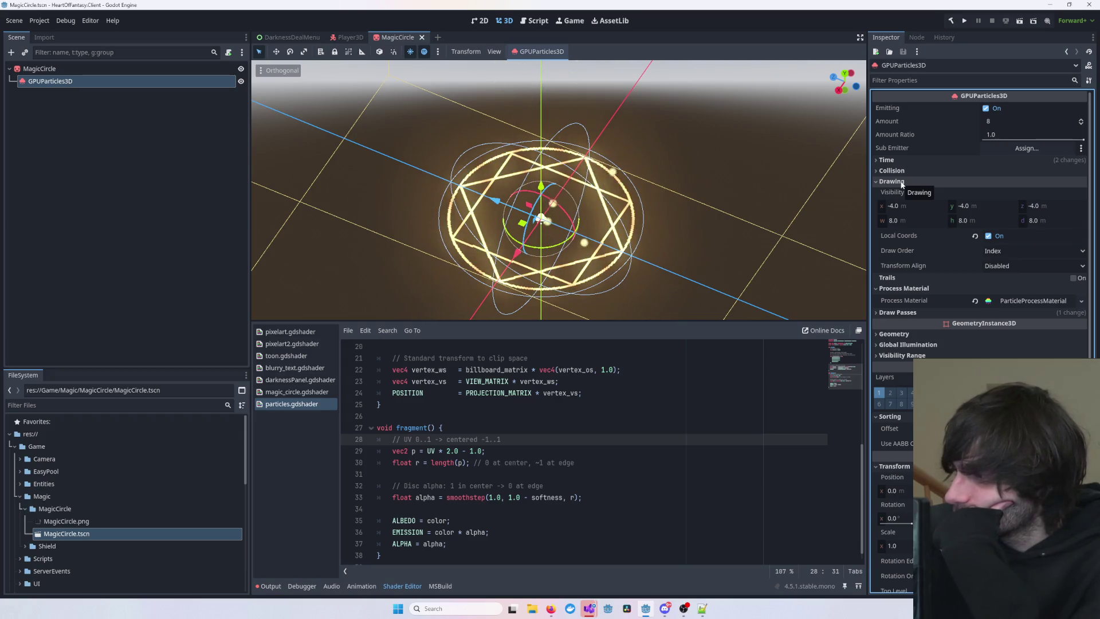
pyautogui.click(901, 182)
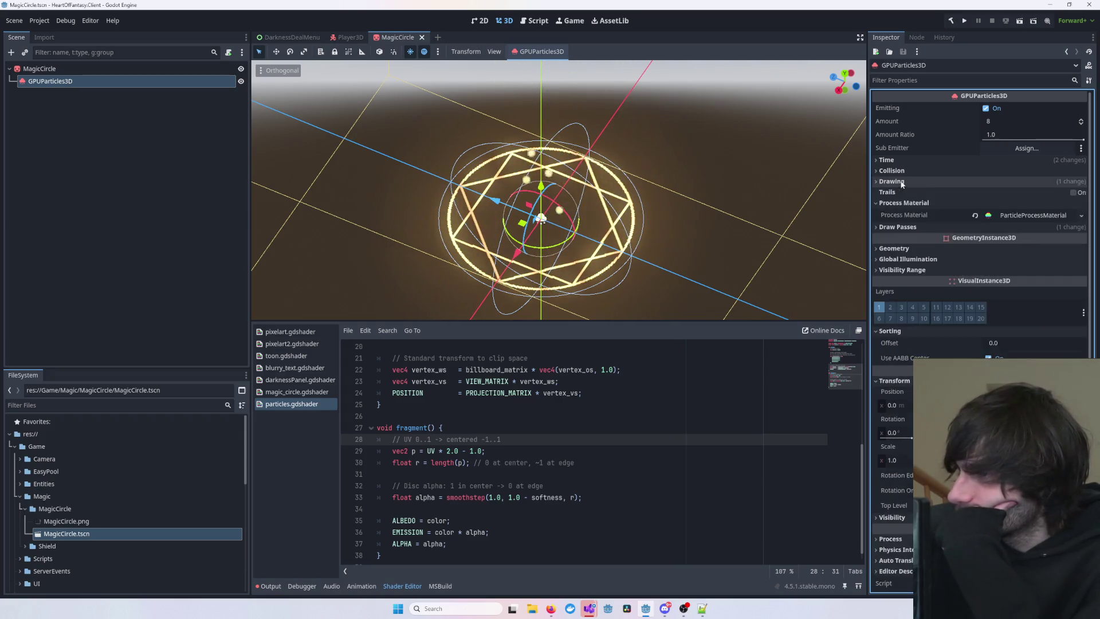
pyautogui.click(902, 170)
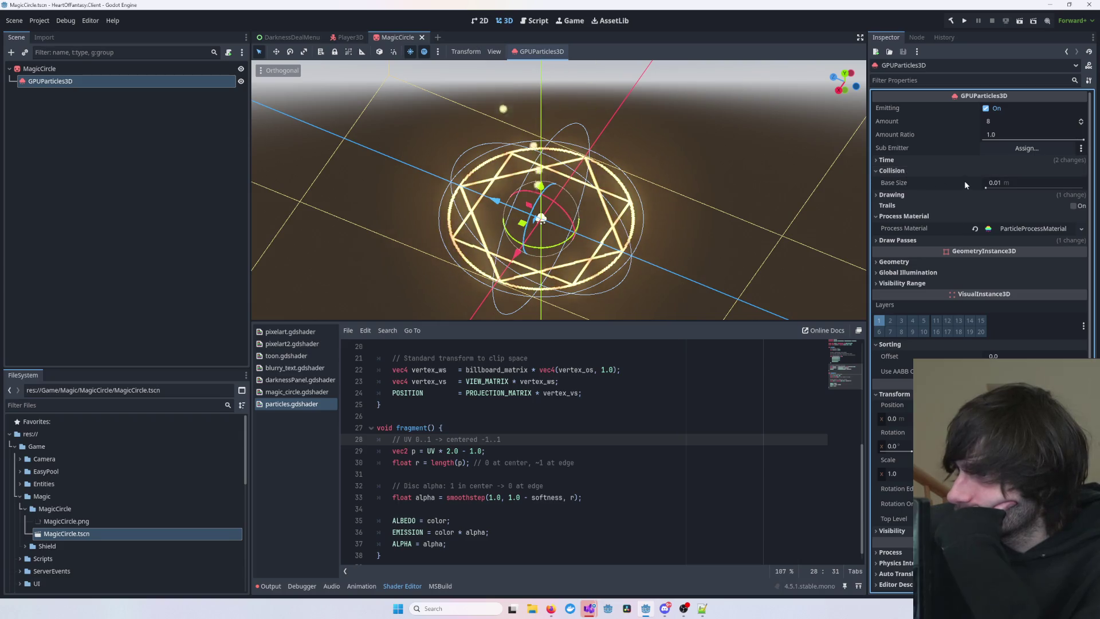
pyautogui.click(912, 171)
pyautogui.click(908, 160)
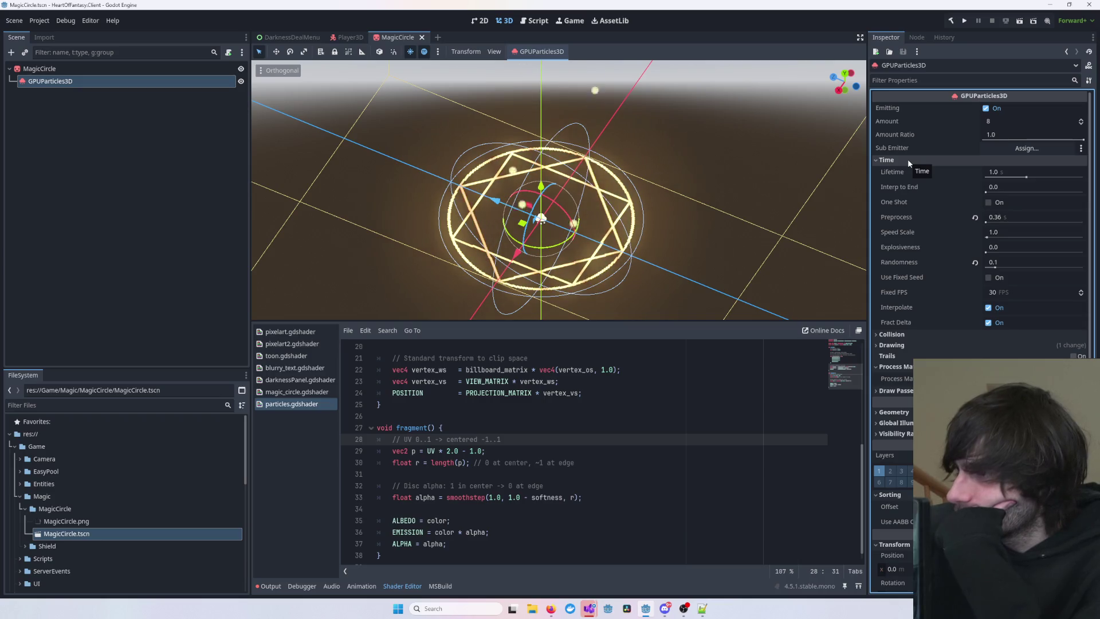
pyautogui.click(907, 160)
# - Set the GPUParticles3D Amount to 200 and deselect to view the dense particle swarm
pyautogui.click(1026, 126)
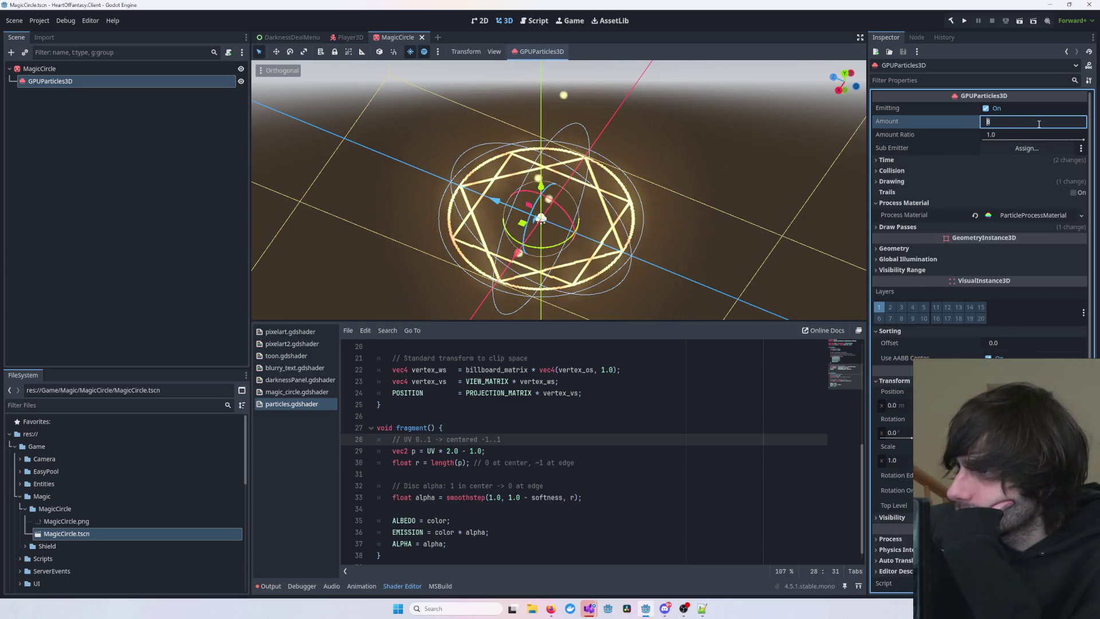
pyautogui.press('Return')
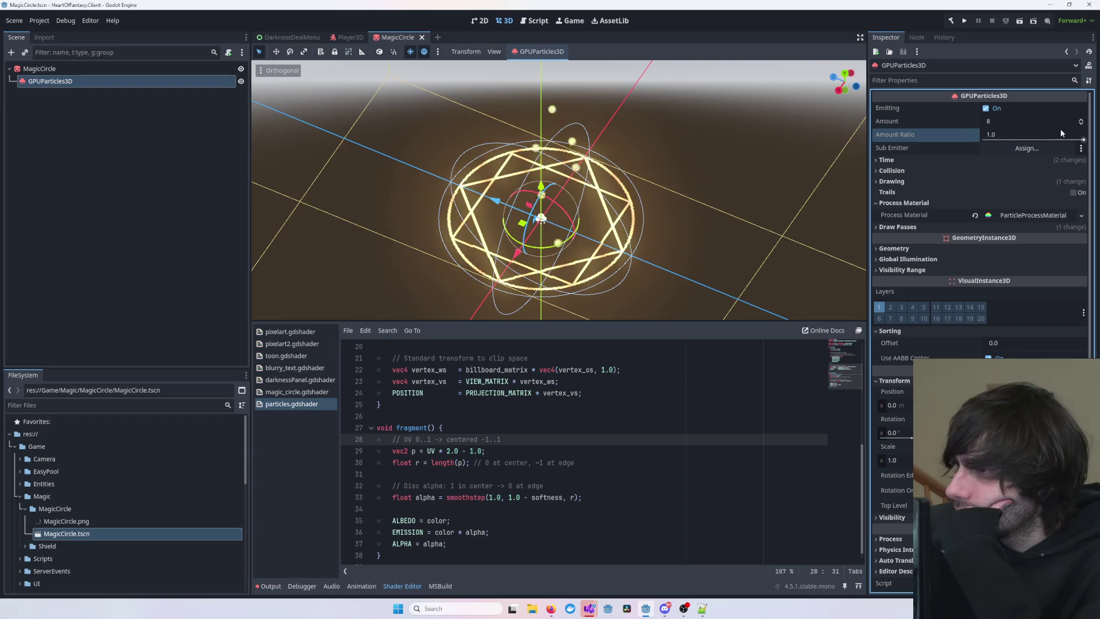
pyautogui.moveTo(1082, 122)
pyautogui.mouseDown()
pyautogui.moveTo(1081, 109)
pyautogui.moveTo(1082, 138)
pyautogui.mouseUp()
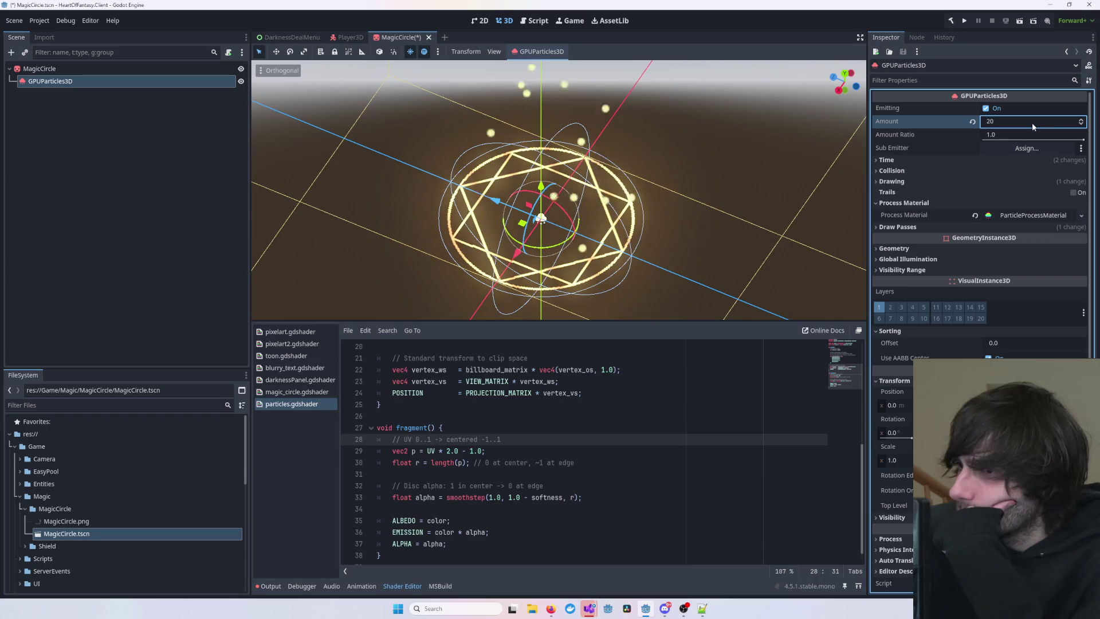
pyautogui.click(1005, 122)
pyautogui.press('BackSpace')
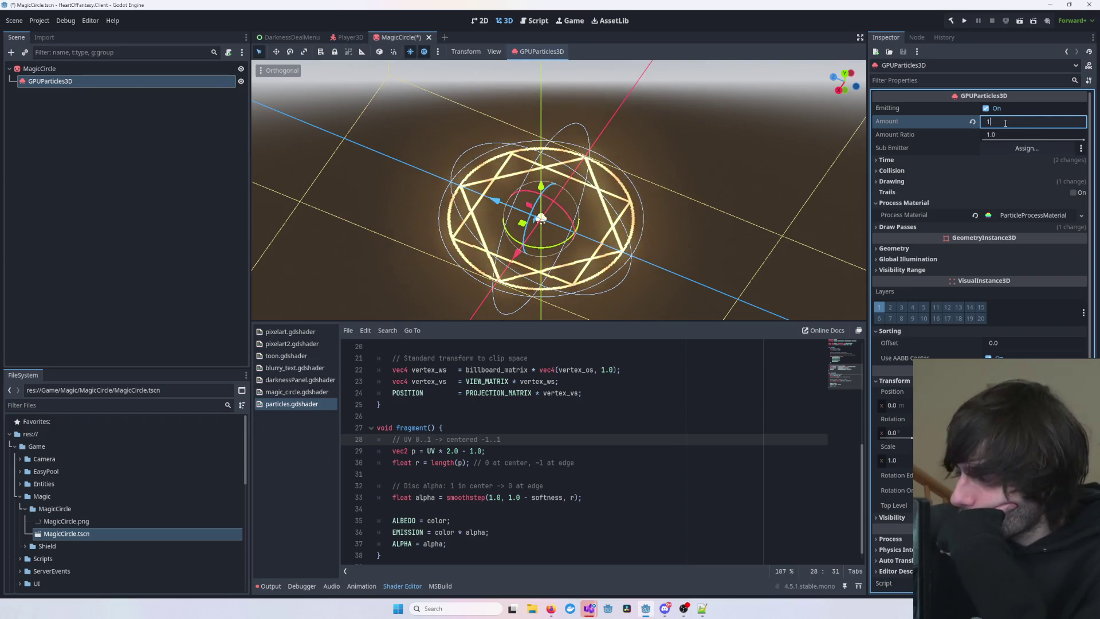
pyautogui.write('200')
pyautogui.press('Return')
pyautogui.click(775, 171)
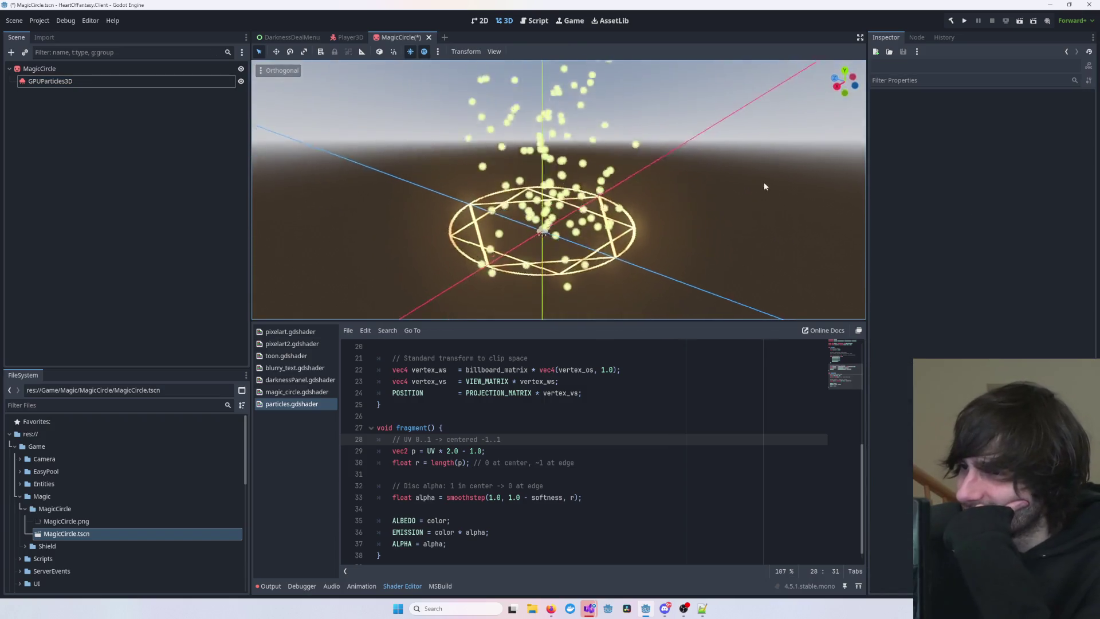
# - Raise the particle emitter slightly above the magic circle
pyautogui.scroll(-5, 745, 172)
pyautogui.scroll(5, 667, 170)
pyautogui.moveTo(606, 231)
pyautogui.mouseDown()
pyautogui.moveTo(686, 307)
pyautogui.moveTo(623, 182)
pyautogui.moveTo(632, 212)
pyautogui.mouseUp()
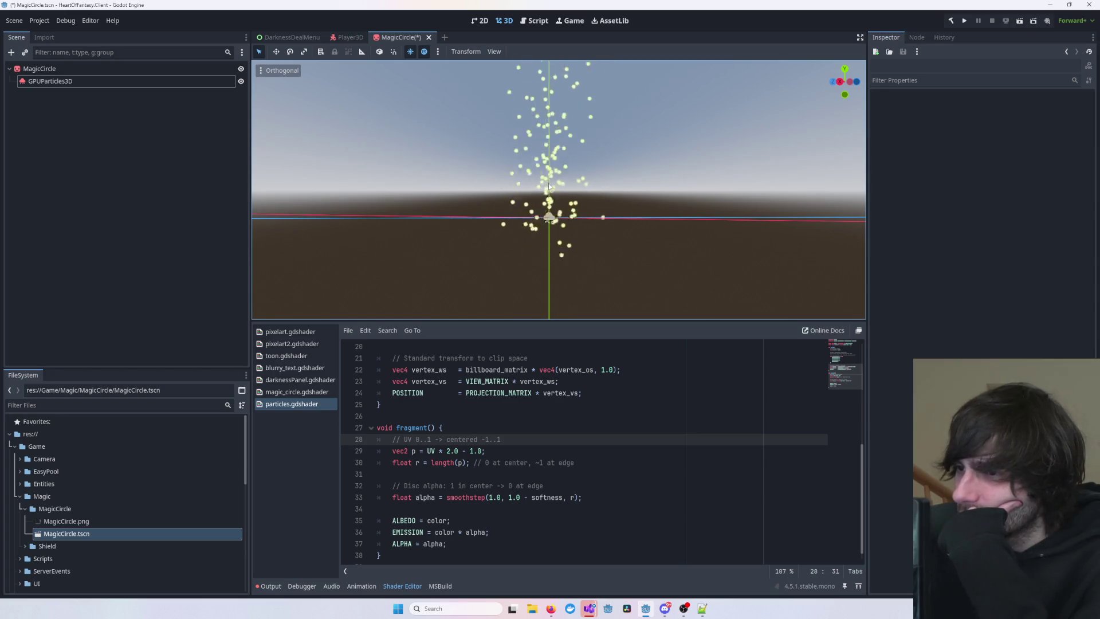
pyautogui.click(57, 80)
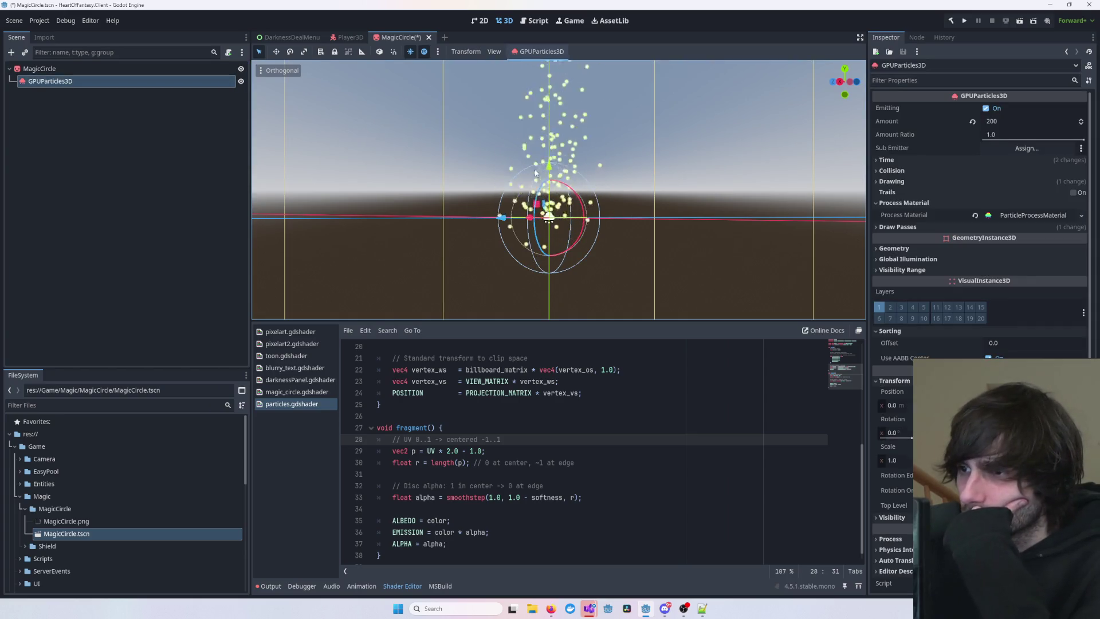
pyautogui.moveTo(550, 166); pyautogui.dragTo(550, 150)
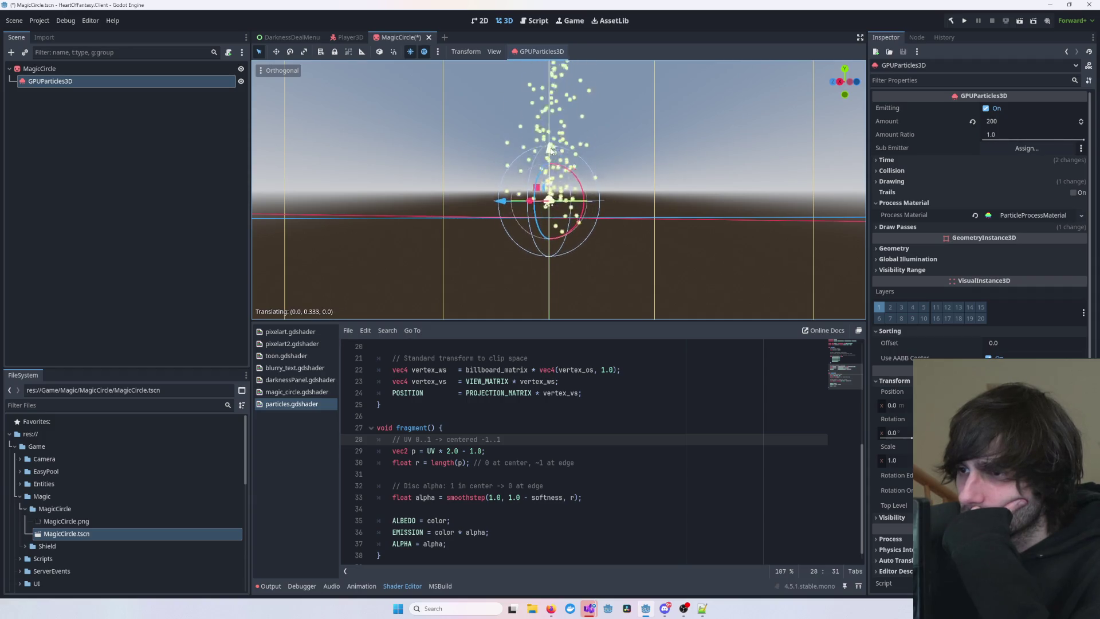
pyautogui.click(708, 183)
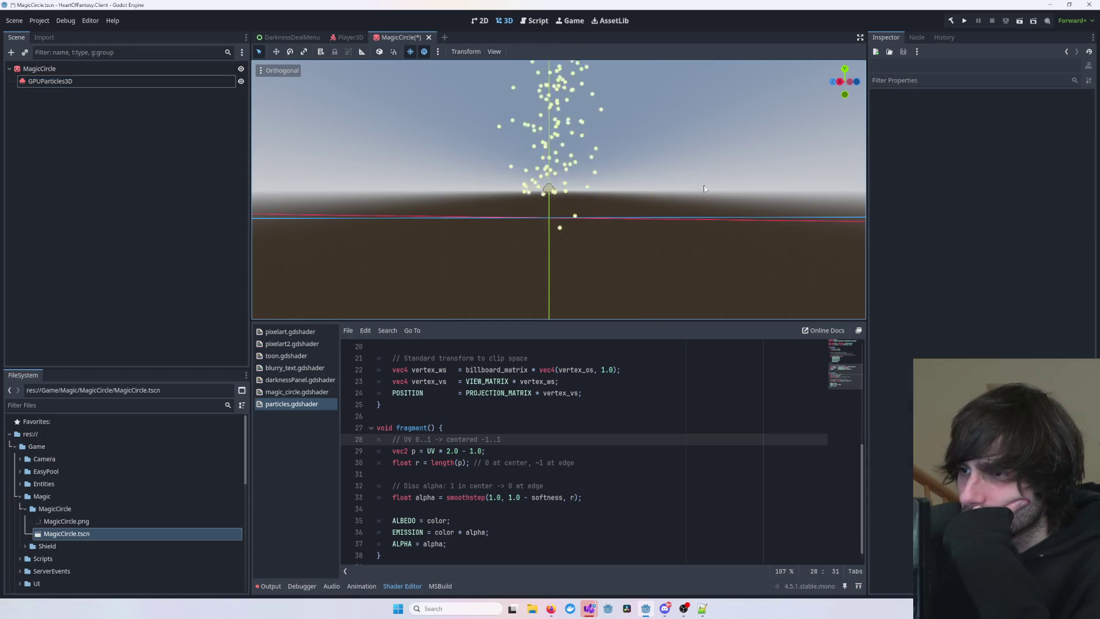
# - Orbit around the circle, reselect the emitter and save the MagicCircle scene
pyautogui.moveTo(707, 183)
pyautogui.mouseDown()
pyautogui.moveTo(517, 262)
pyautogui.moveTo(479, 253)
pyautogui.mouseUp()
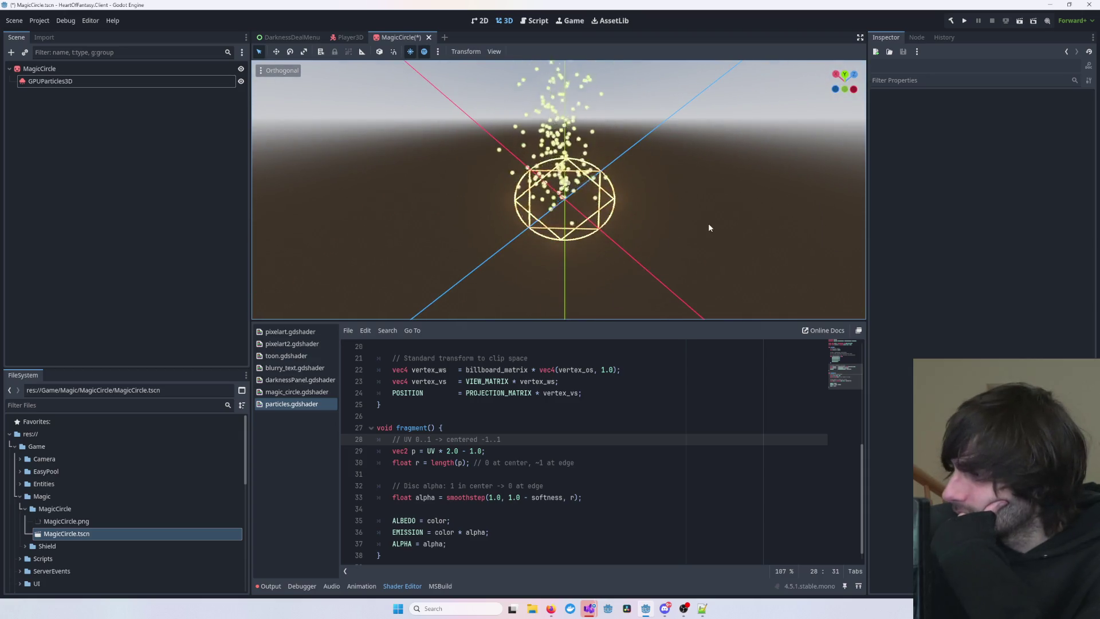
pyautogui.scroll(-10, 648, 221)
pyautogui.scroll(8, 617, 226)
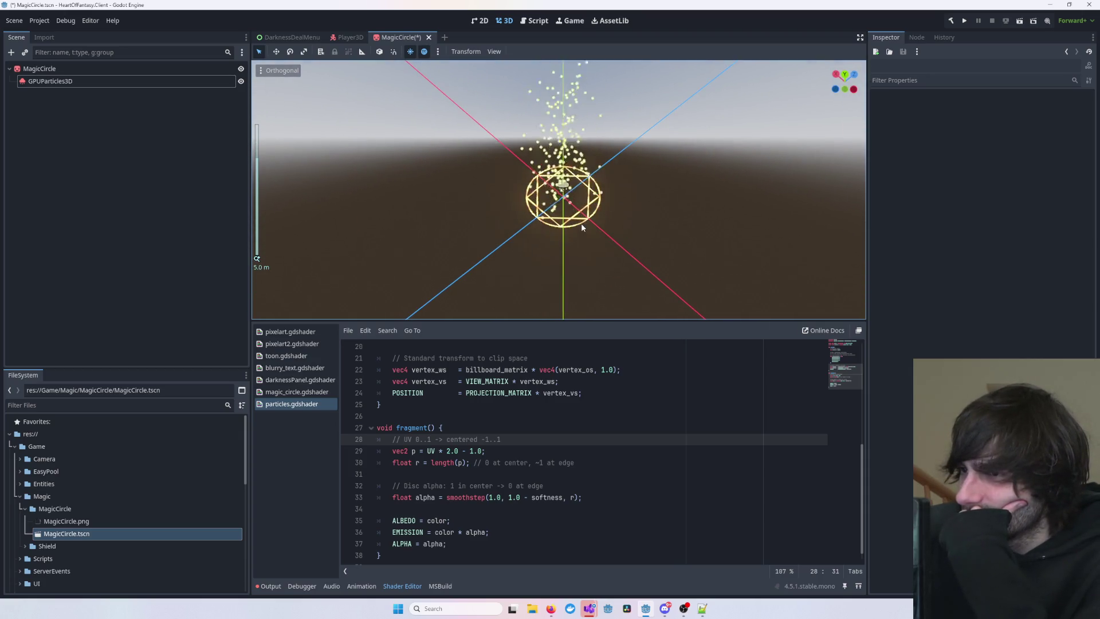
pyautogui.moveTo(581, 227); pyautogui.dragTo(435, 189)
pyautogui.click(50, 81)
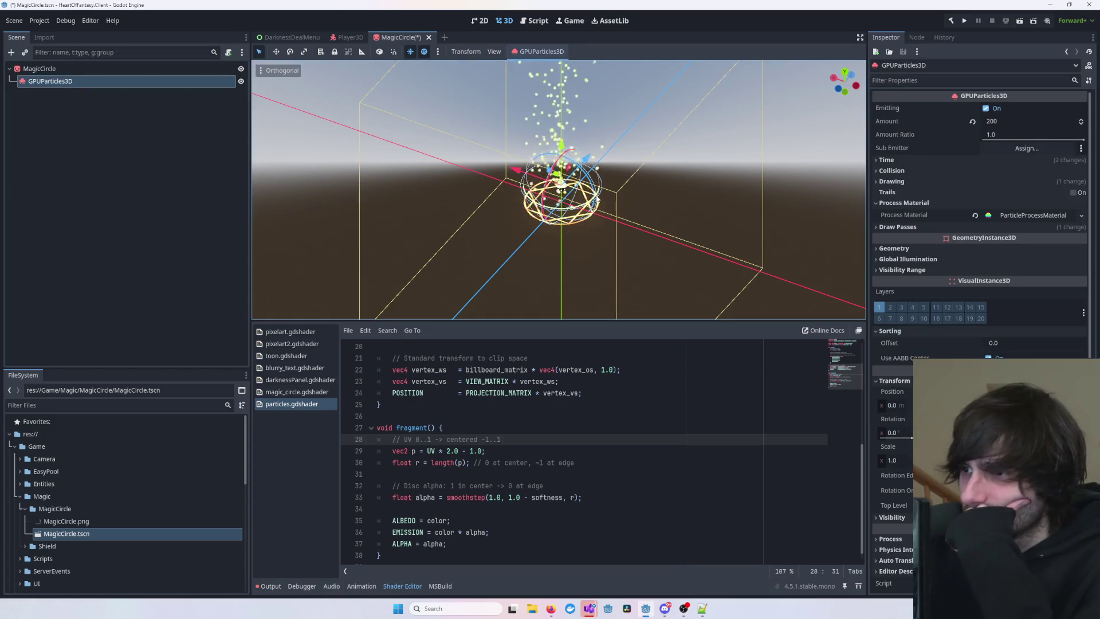
pyautogui.moveTo(597, 220)
pyautogui.mouseDown()
pyautogui.moveTo(635, 148)
pyautogui.moveTo(638, 168)
pyautogui.moveTo(613, 204)
pyautogui.moveTo(658, 189)
pyautogui.mouseUp()
pyautogui.hotkey('ctrl', 's')
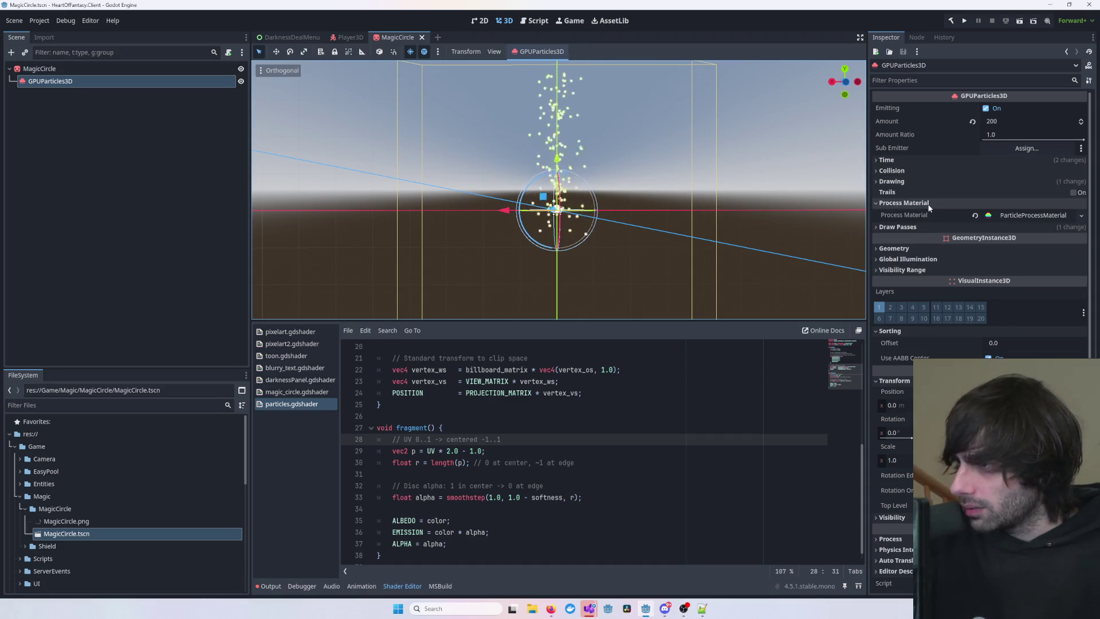
pyautogui.click(1009, 215)
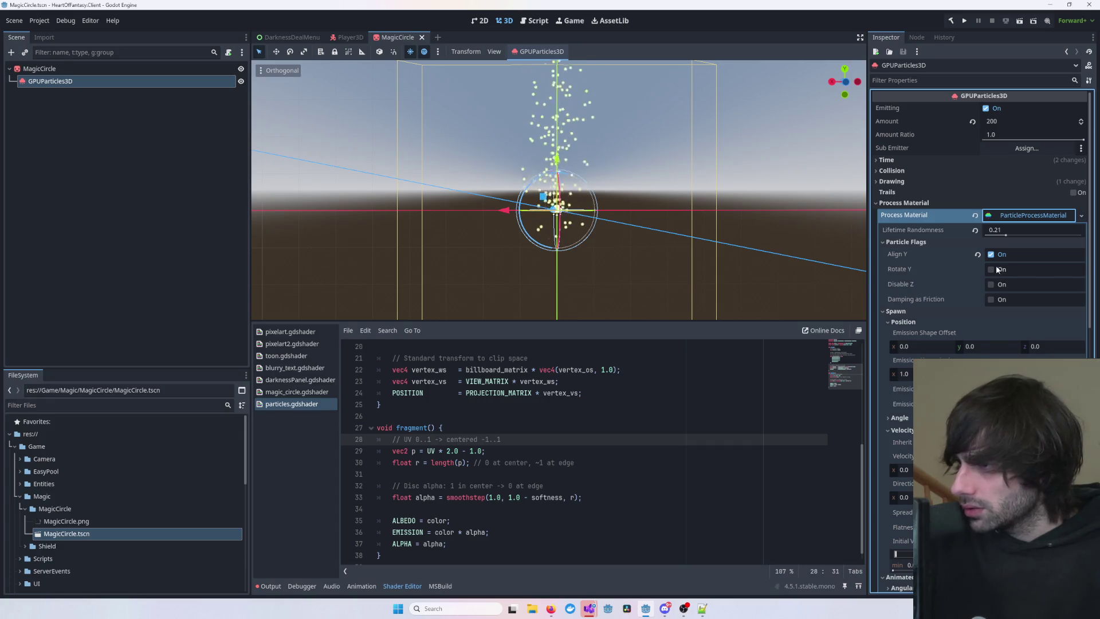
# - Expand ParticleProcessMaterial to reveal its Sphere emission shape with radius 1.1
pyautogui.scroll(-1, 998, 271)
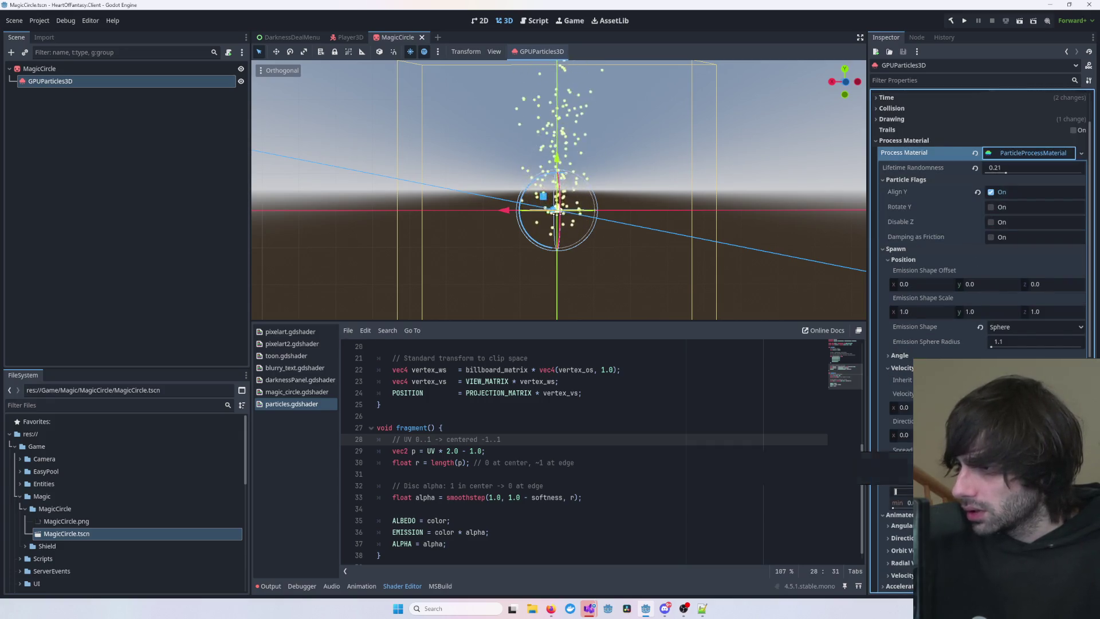
pyautogui.click(1008, 449)
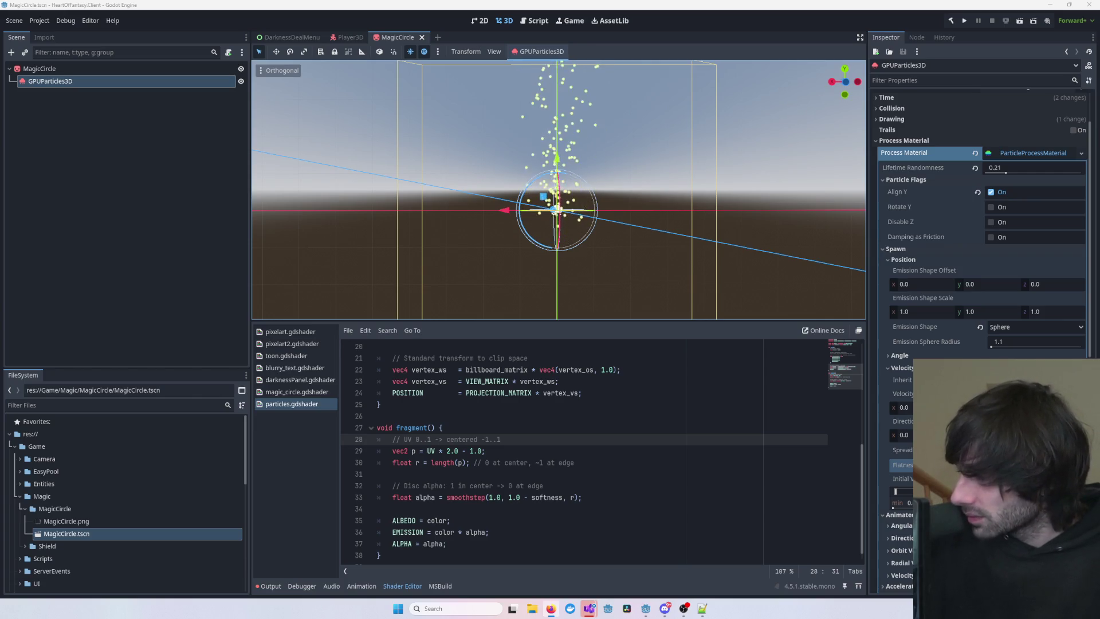
pyautogui.click(761, 277)
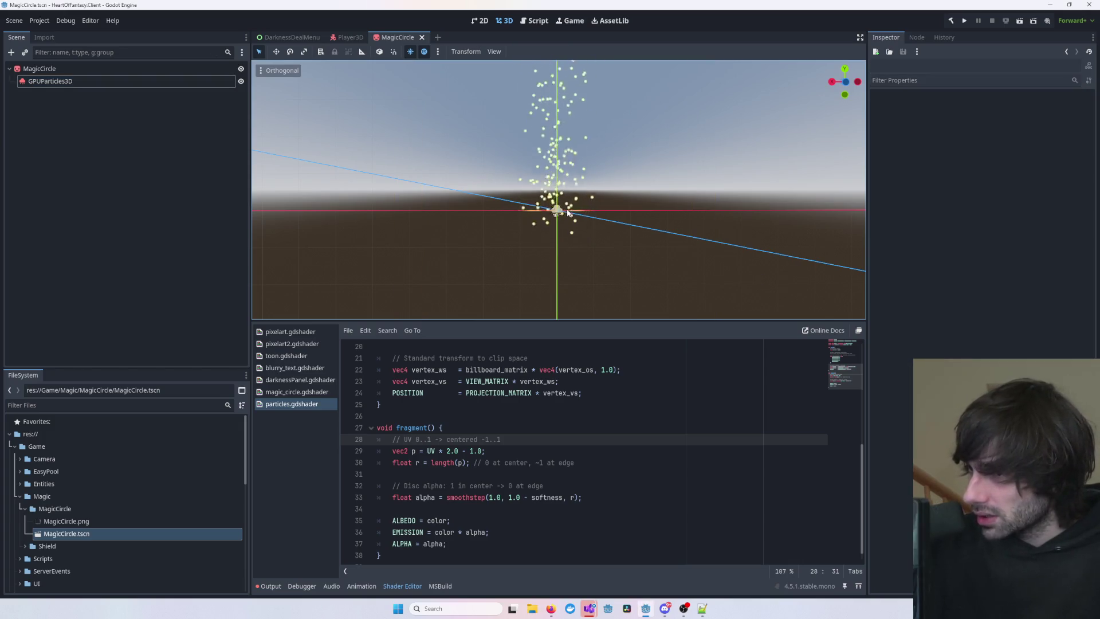
# - Try an emission sphere radius of 0.01, then undo back to 1.1
pyautogui.click(101, 82)
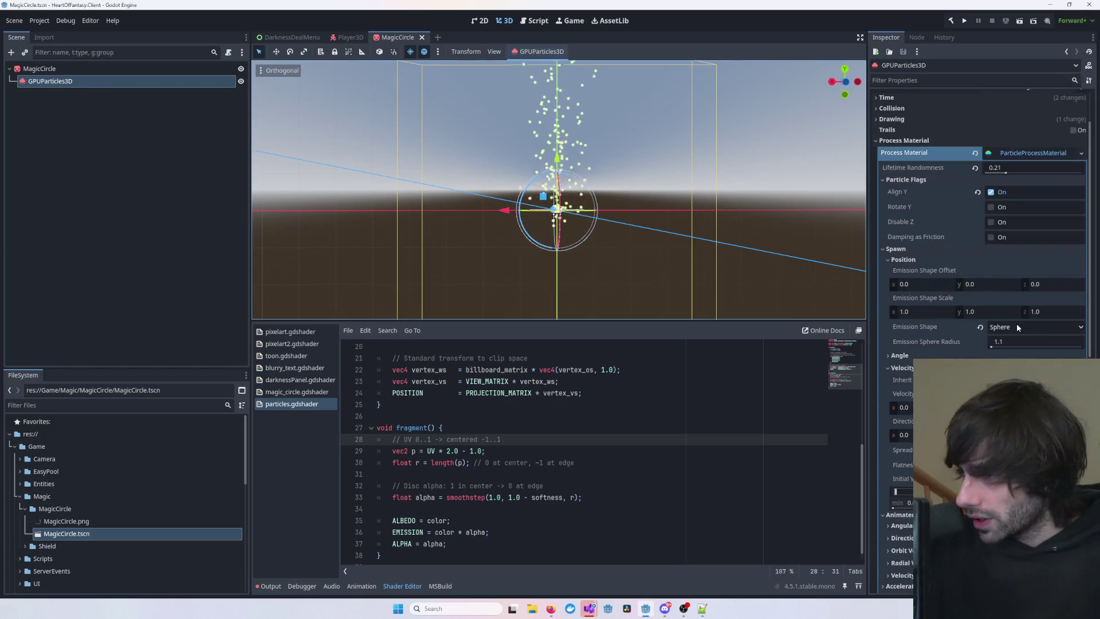
pyautogui.click(991, 347)
pyautogui.write('0.01')
pyautogui.press('Return')
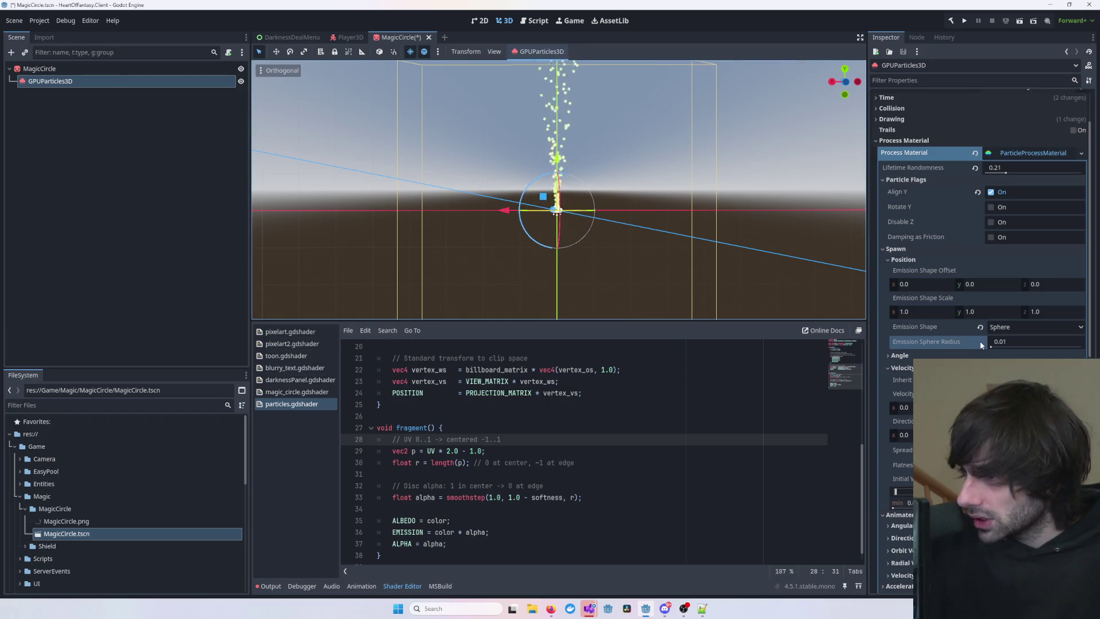
pyautogui.click(991, 347)
pyautogui.hotkey('ctrl', 'z')
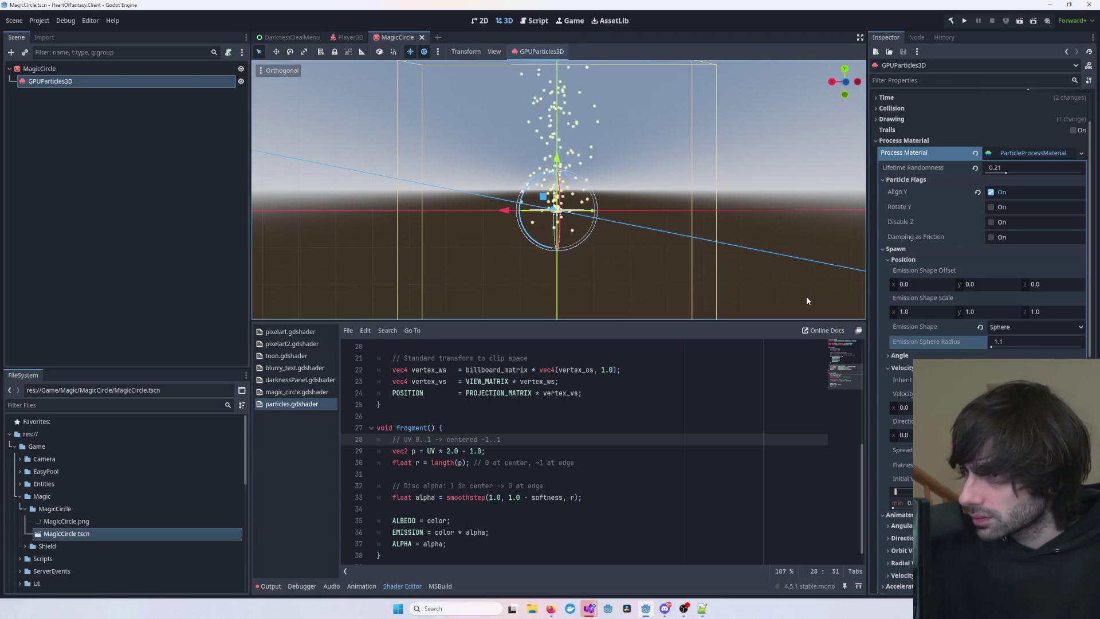
# - Set the emission shape to Sphere Surface with scale 1.0, 1.0, 0.0, forming a flat ring
pyautogui.click(1001, 327)
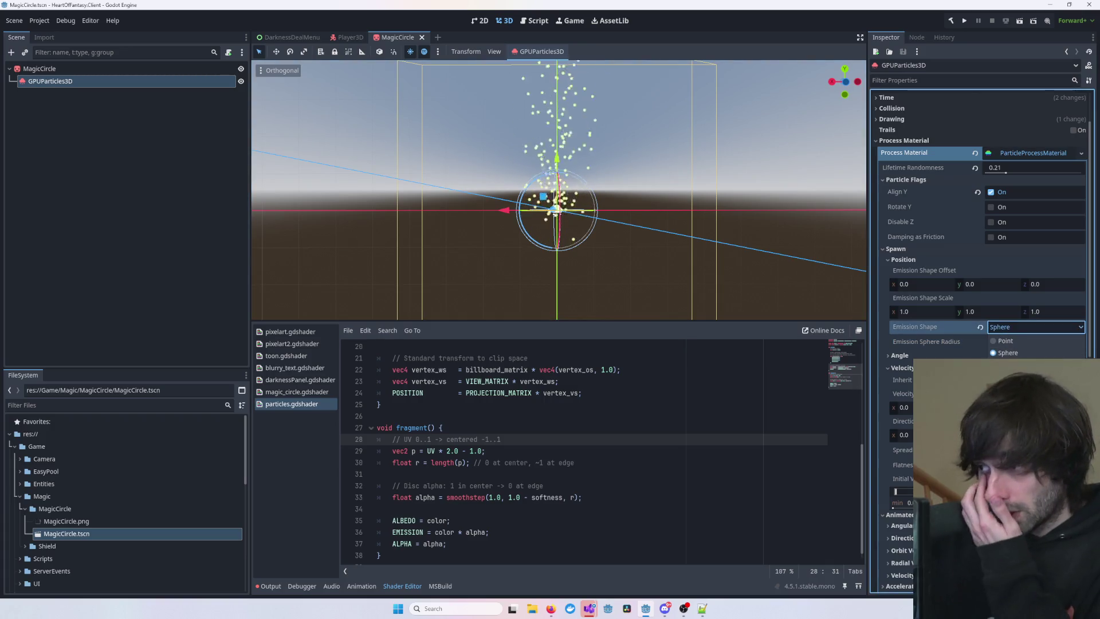
pyautogui.click(1011, 365)
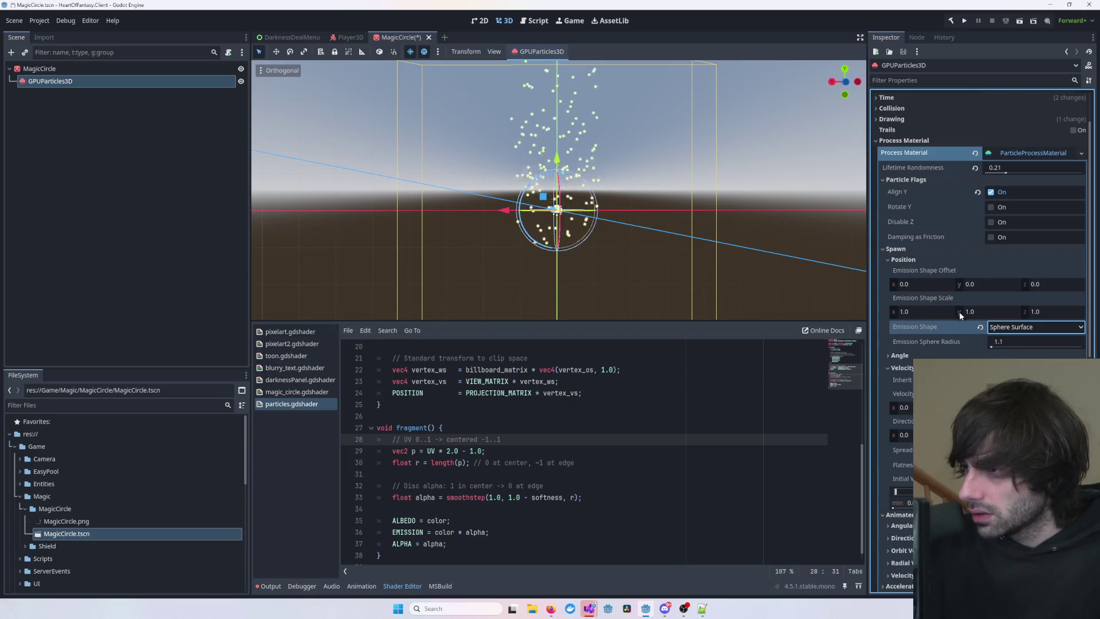
pyautogui.moveTo(925, 310)
pyautogui.mouseDown()
pyautogui.moveTo(940, 311)
pyautogui.moveTo(922, 311)
pyautogui.mouseUp()
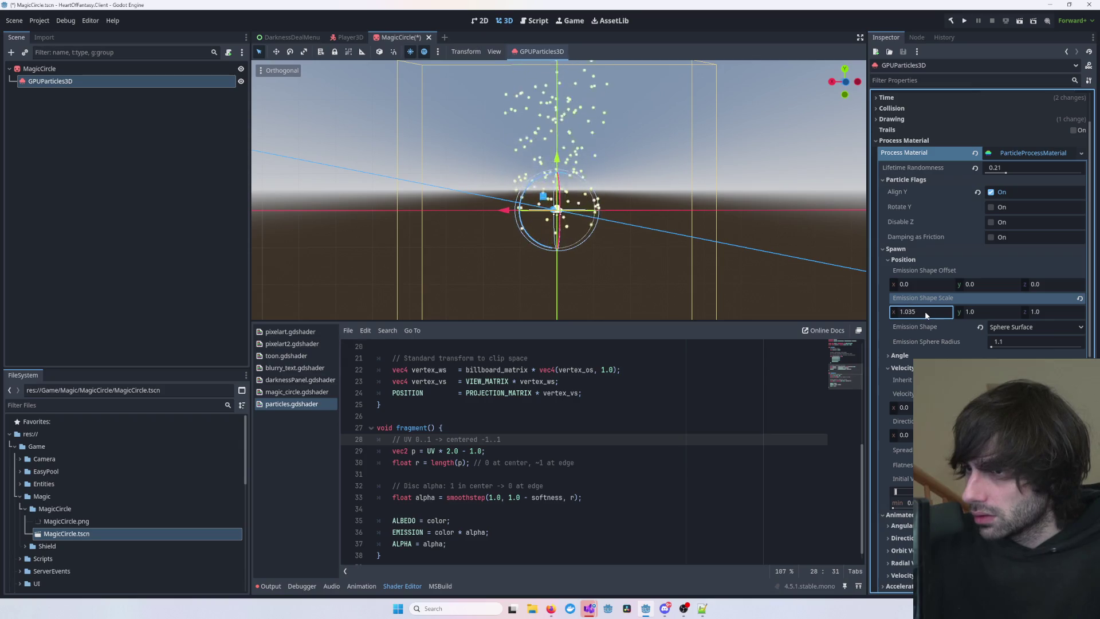
pyautogui.moveTo(986, 311)
pyautogui.mouseDown()
pyautogui.moveTo(1049, 311)
pyautogui.moveTo(973, 311)
pyautogui.mouseUp()
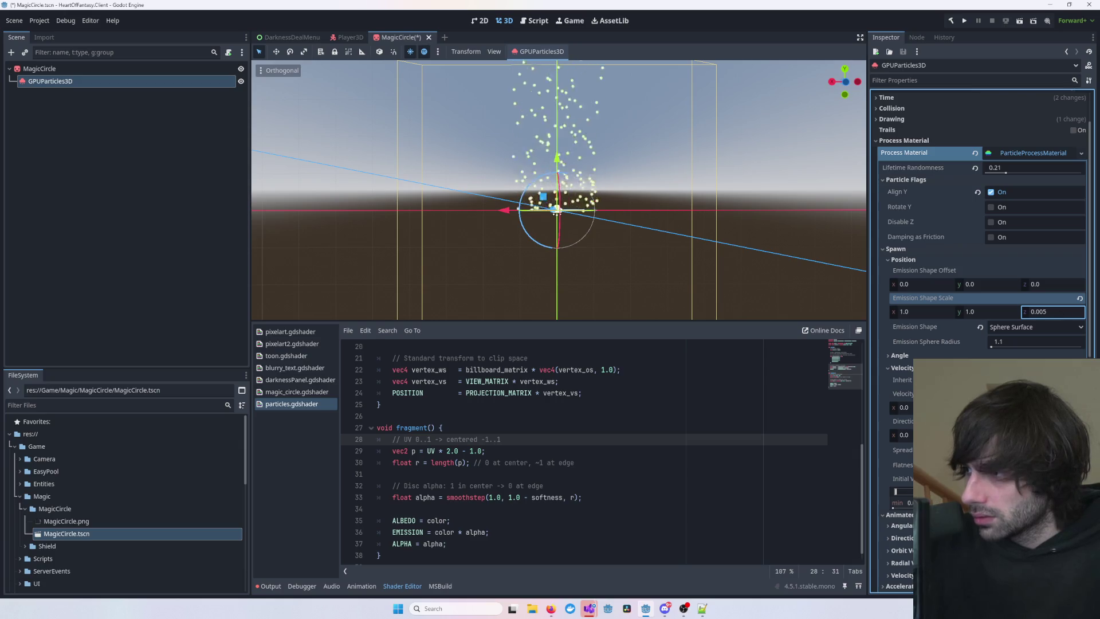
pyautogui.moveTo(1061, 315); pyautogui.dragTo(1066, 314)
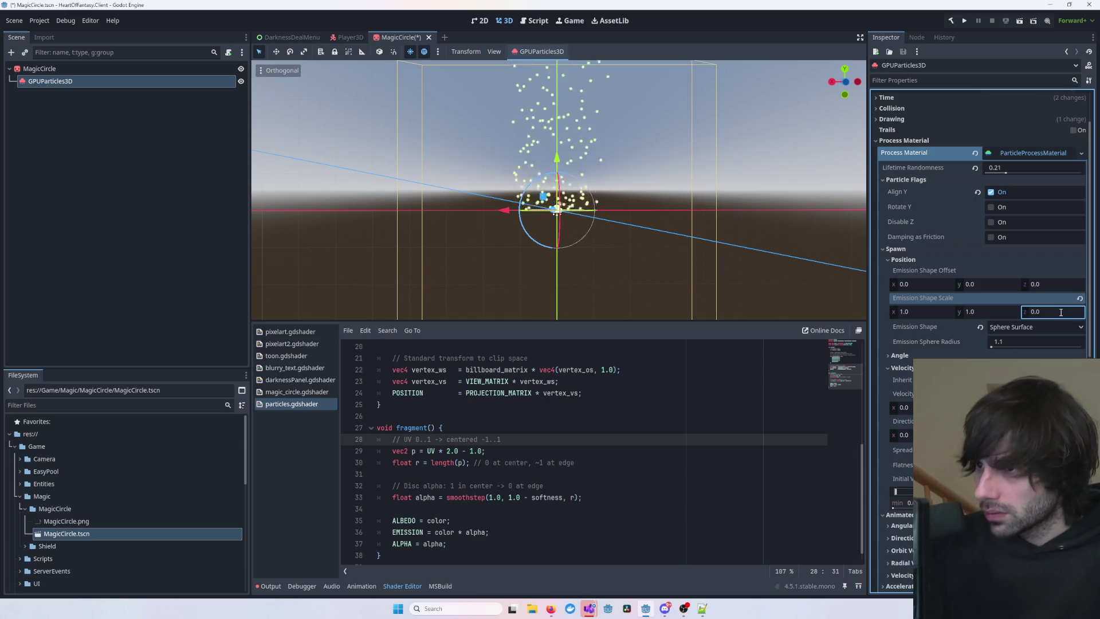
pyautogui.click(761, 229)
pyautogui.moveTo(751, 159)
pyautogui.mouseDown()
pyautogui.moveTo(688, 270)
pyautogui.moveTo(625, 295)
pyautogui.moveTo(699, 189)
pyautogui.mouseUp()
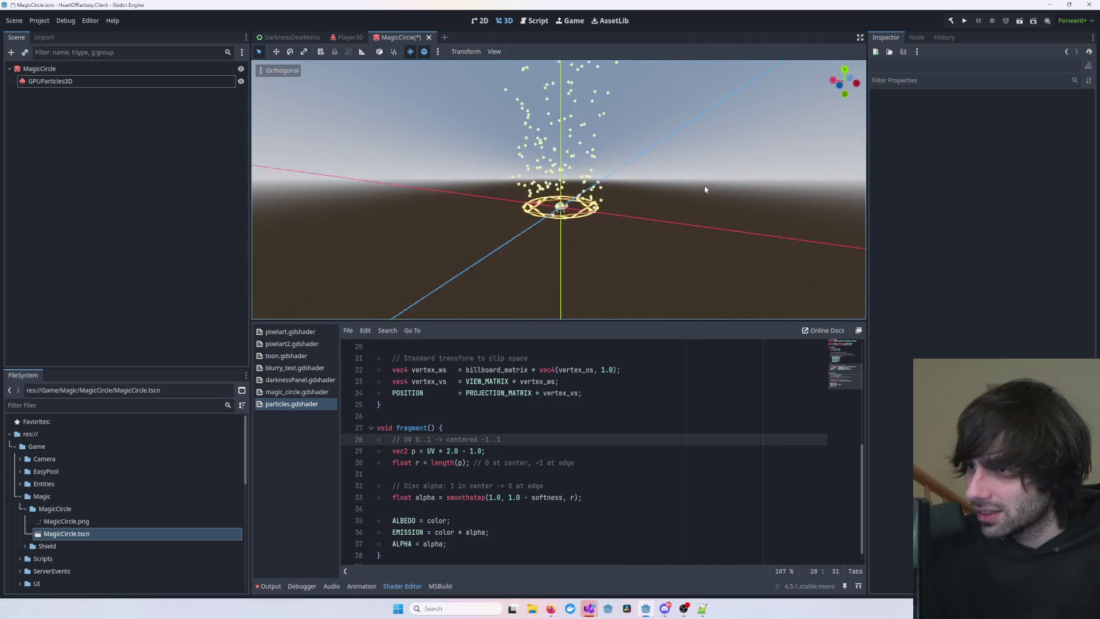
pyautogui.moveTo(819, 167); pyautogui.dragTo(690, 203)
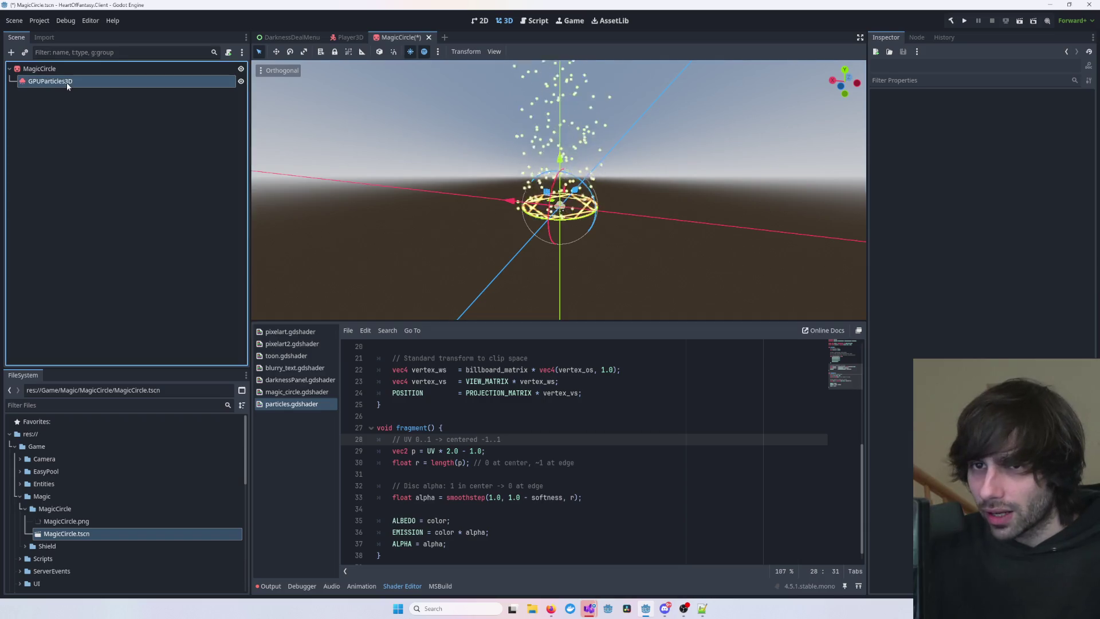
# - Expand the emitter's Animated > Direction settings (Spread 7.642) and orbit around the circle
pyautogui.click(67, 83)
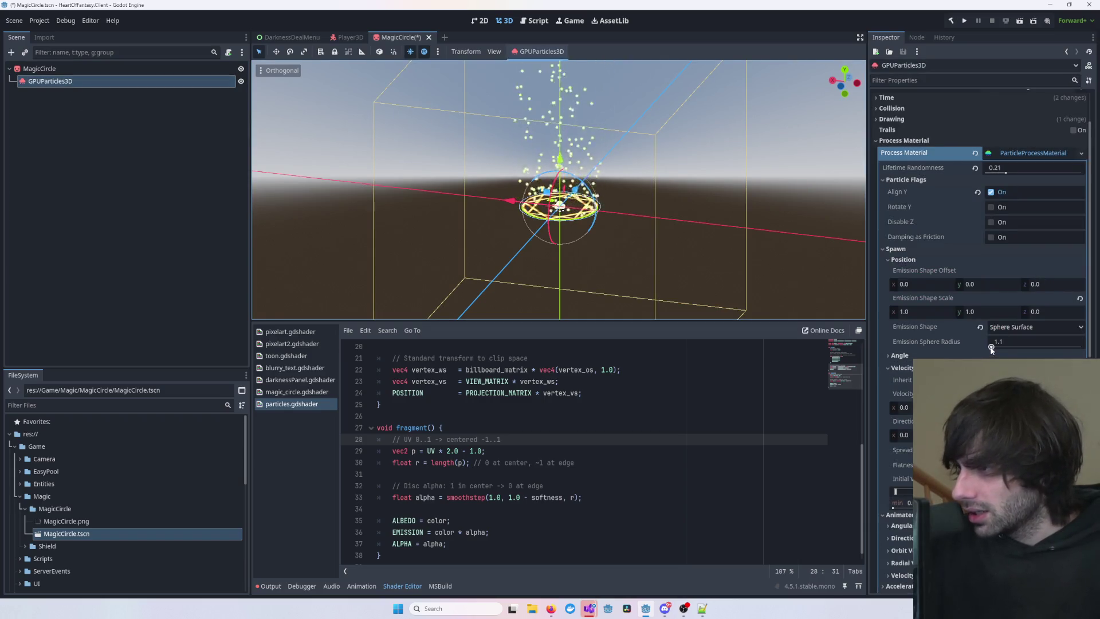
pyautogui.scroll(-5, 979, 286)
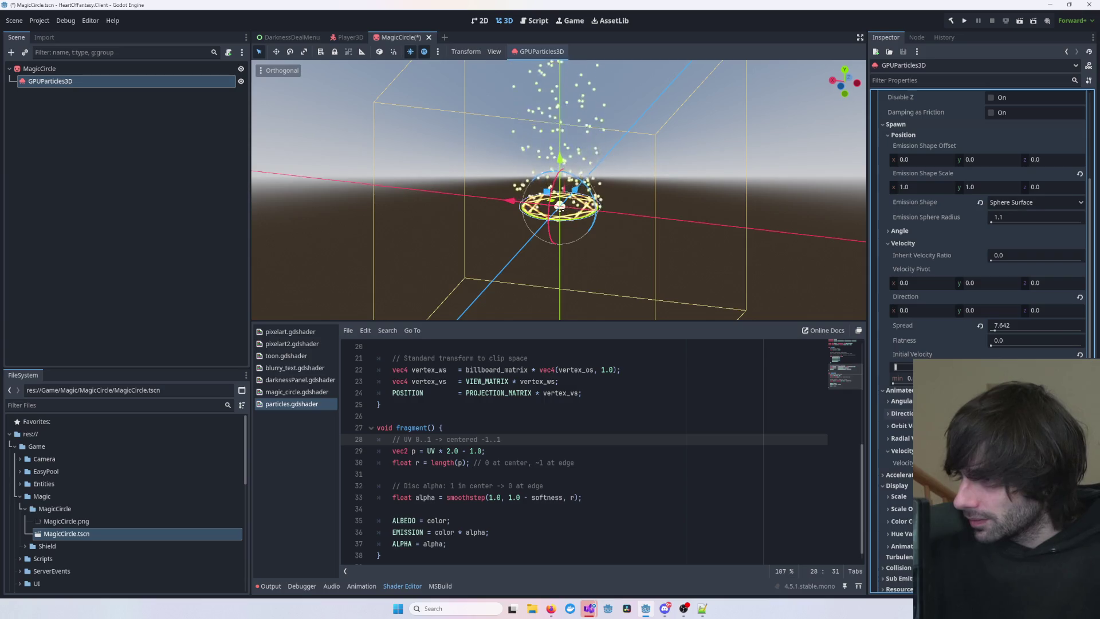
pyautogui.click(901, 413)
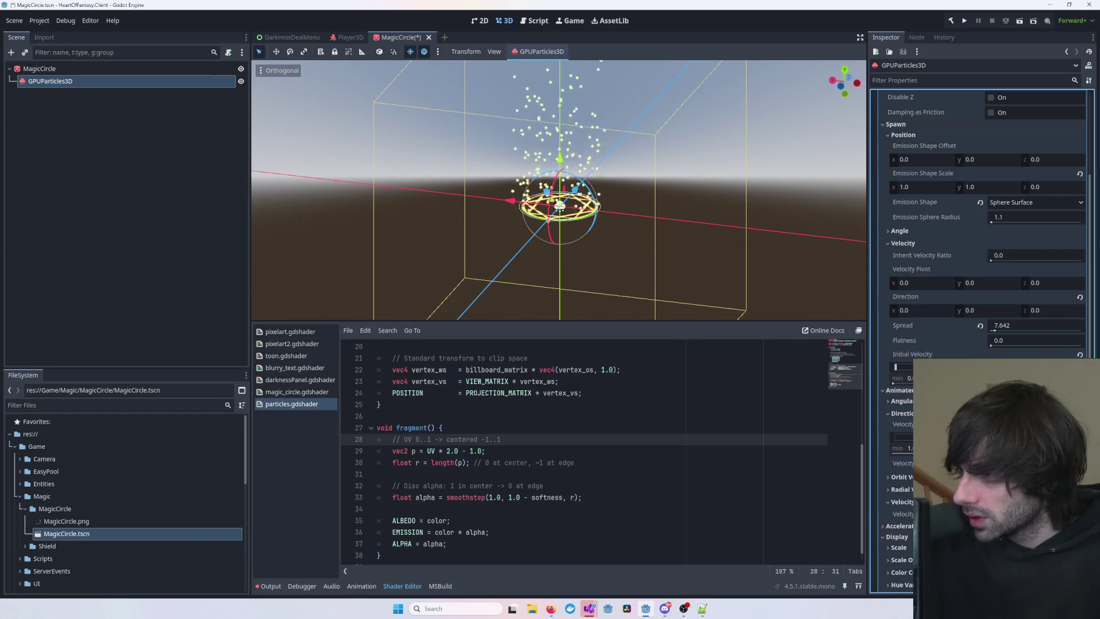
pyautogui.click(772, 239)
pyautogui.scroll(5, 738, 221)
pyautogui.moveTo(726, 228)
pyautogui.mouseDown()
pyautogui.moveTo(780, 198)
pyautogui.moveTo(697, 232)
pyautogui.moveTo(718, 224)
pyautogui.mouseUp()
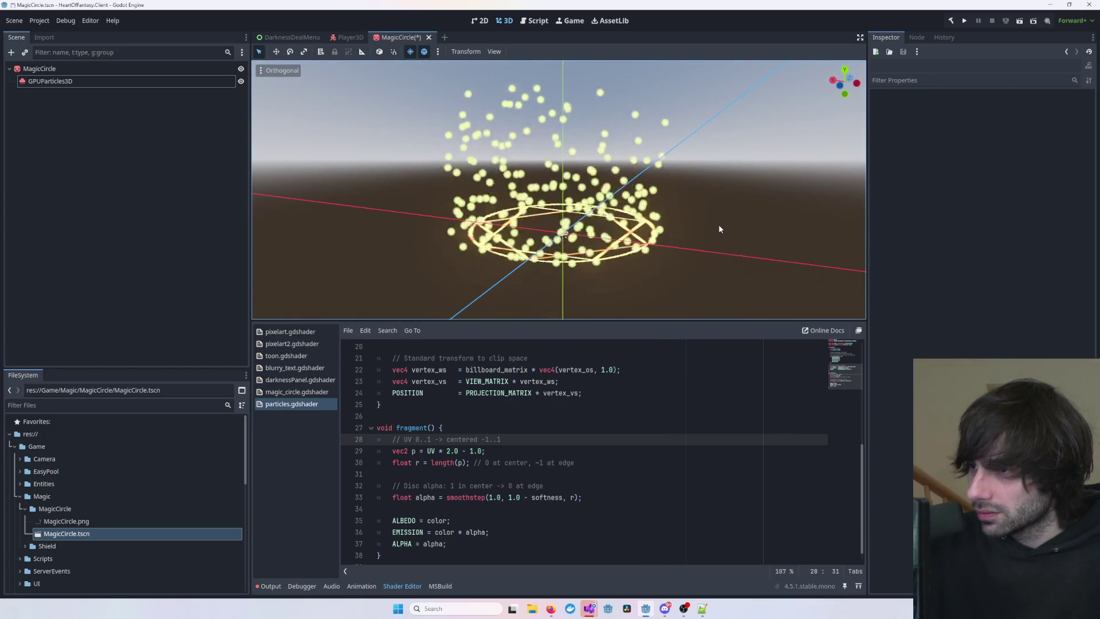
pyautogui.scroll(-2, 718, 224)
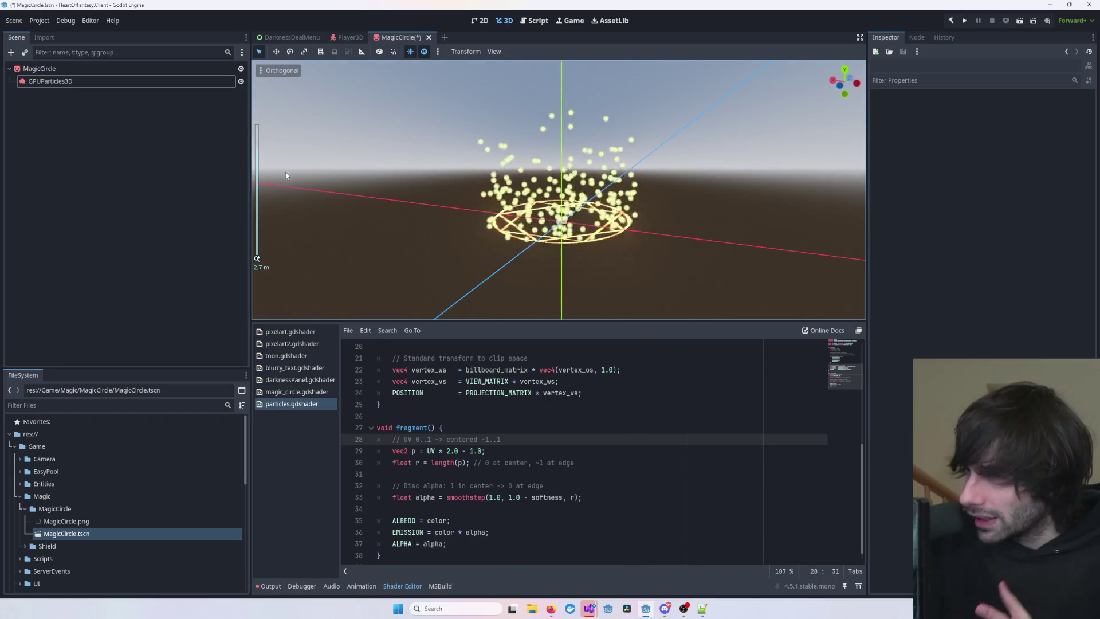
# - Reselect GPUParticles3D and start editing its Amount of 200
pyautogui.click(83, 82)
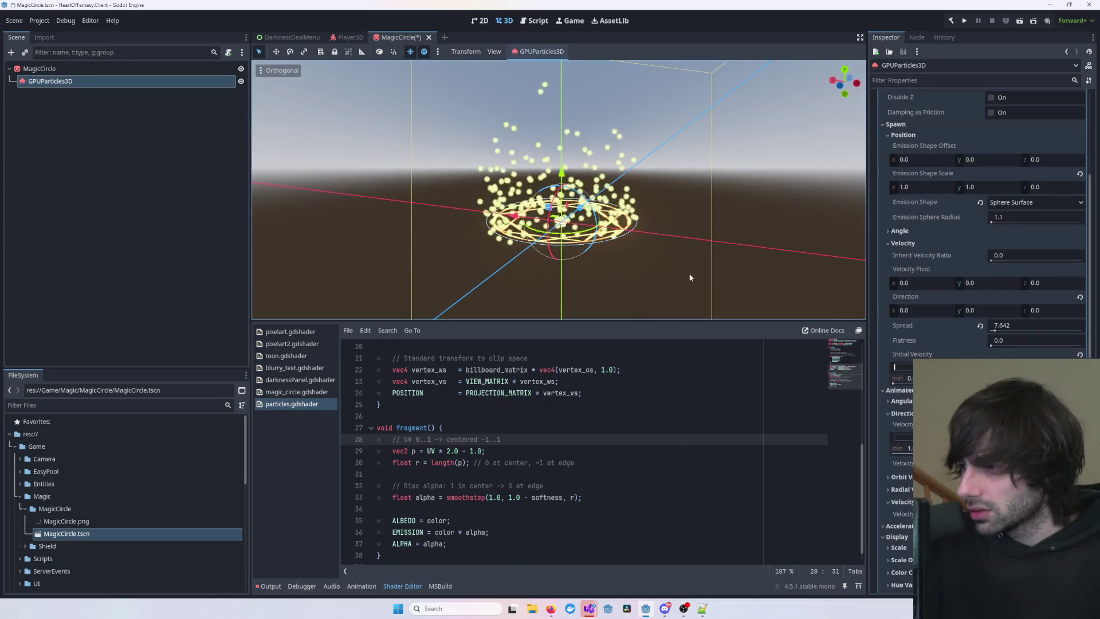
pyautogui.scroll(-2, 672, 243)
pyautogui.scroll(5, 916, 220)
pyautogui.click(1009, 123)
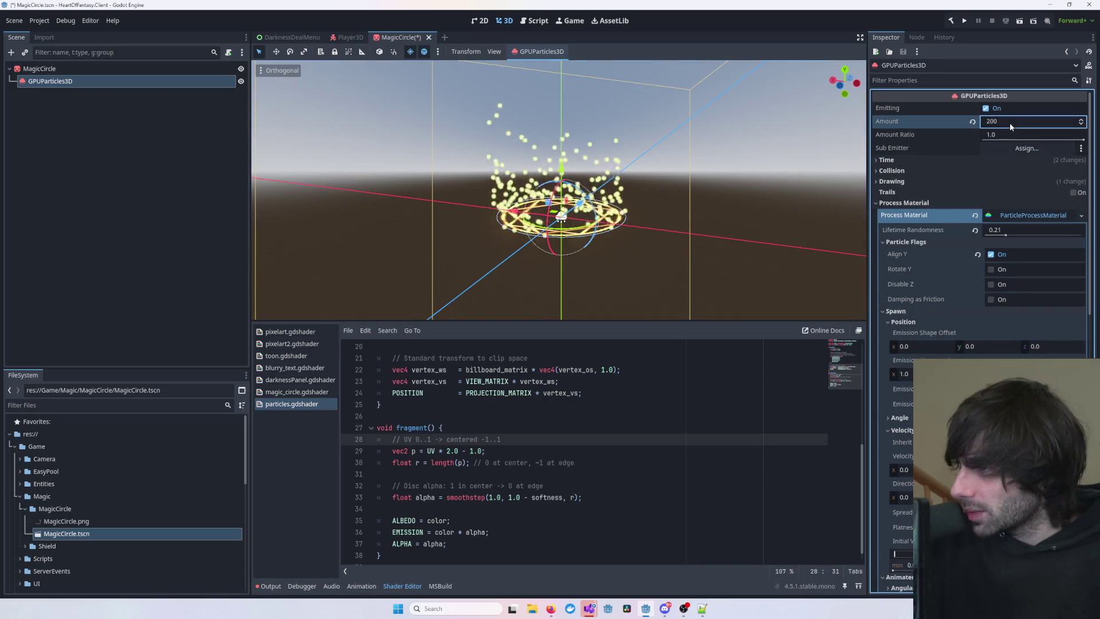
# - Set the GPUParticles3D Amount to 100, then lower it to 50
pyautogui.write('100')
pyautogui.press('Return')
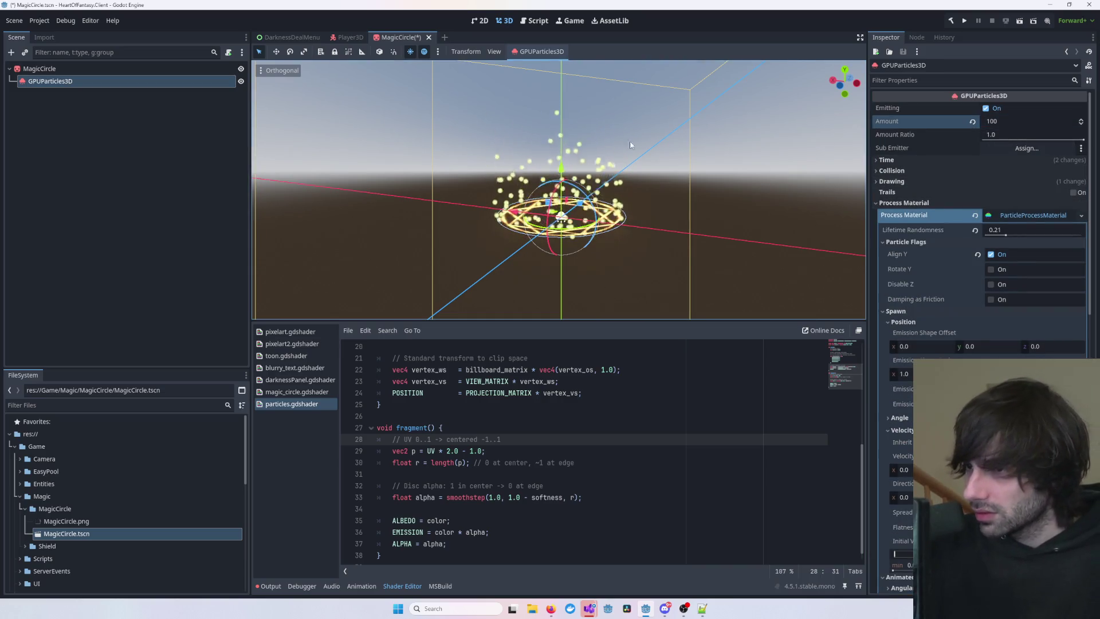
pyautogui.click(686, 228)
pyautogui.moveTo(775, 233)
pyautogui.mouseDown()
pyautogui.moveTo(731, 297)
pyautogui.moveTo(766, 248)
pyautogui.mouseUp()
pyautogui.click(39, 69)
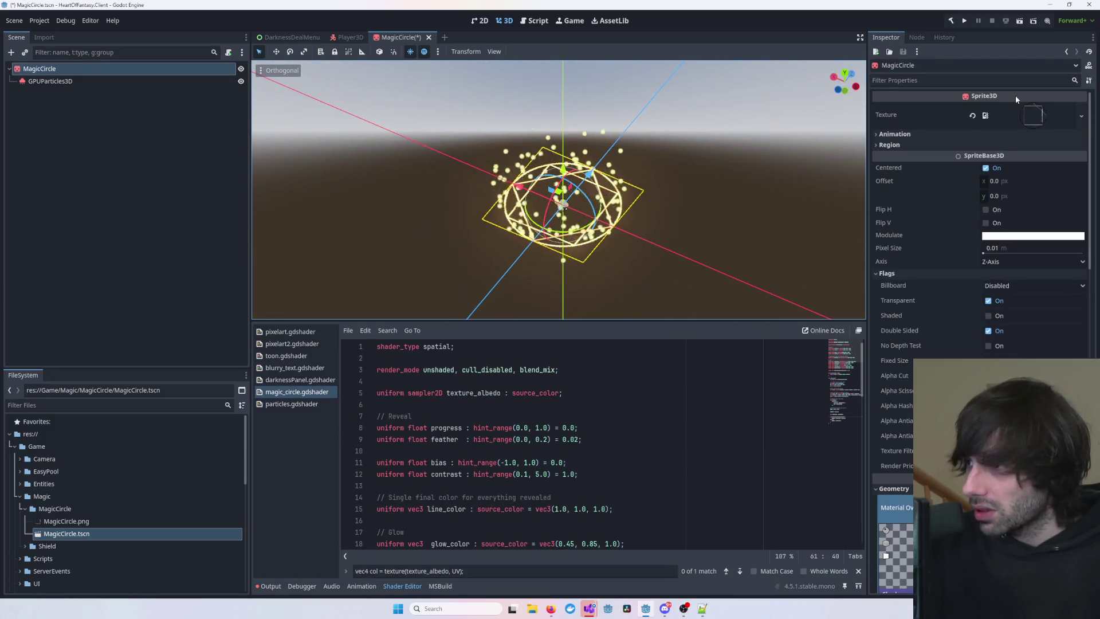
pyautogui.click(50, 81)
pyautogui.click(1026, 121)
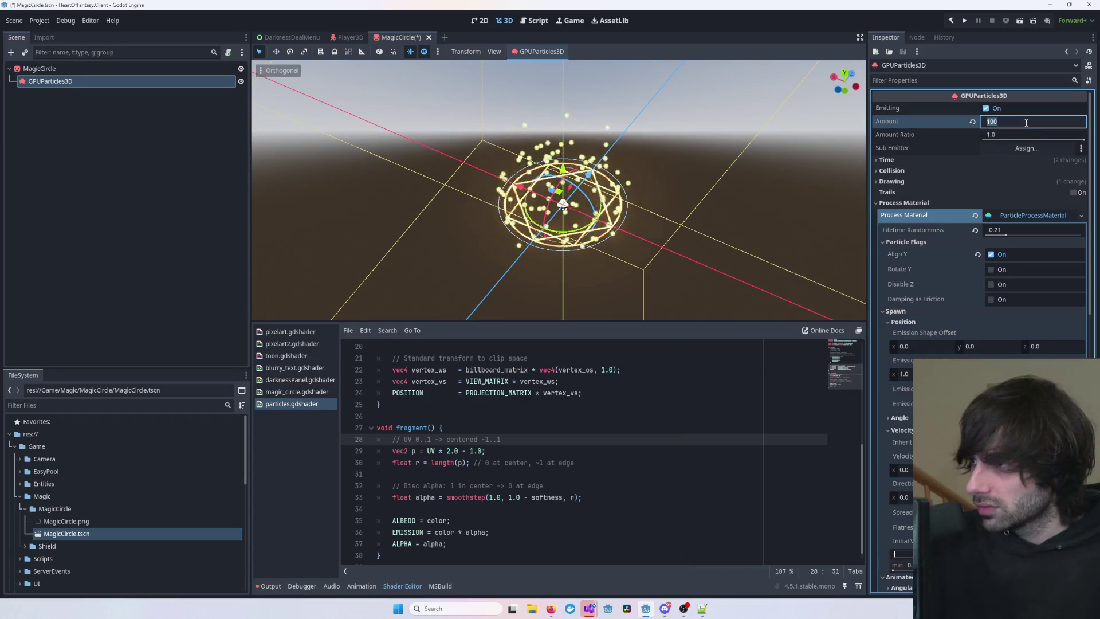
pyautogui.write('50')
pyautogui.press('Return')
pyautogui.click(695, 167)
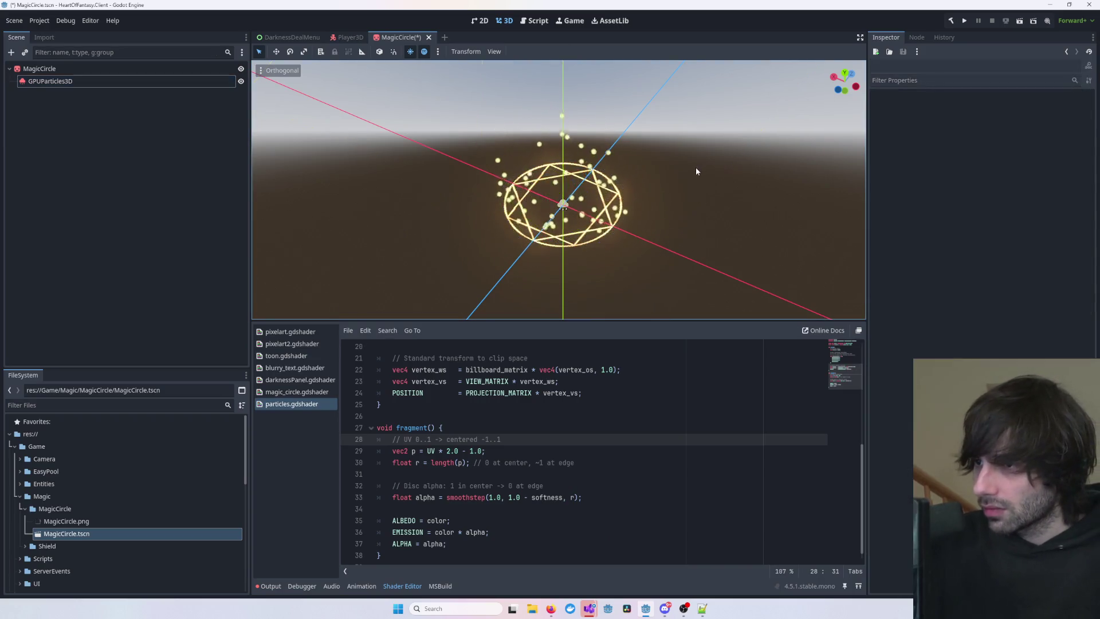
# - Collapse Process Material, reselect GPUParticles3D and expand its Draw Passes section
pyautogui.scroll(2, 685, 179)
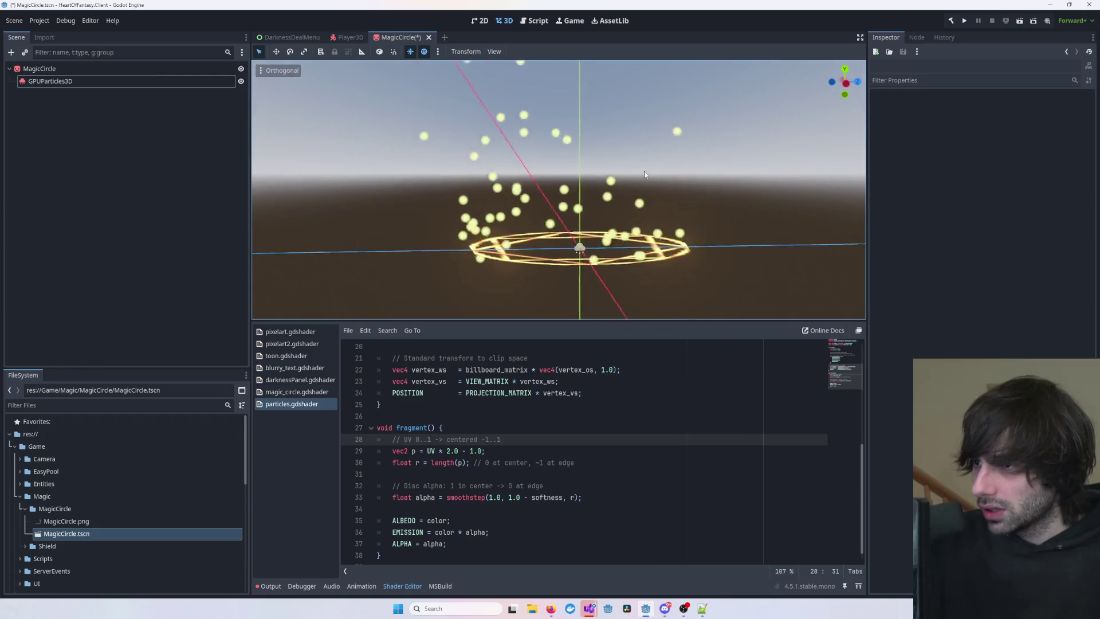
pyautogui.click(50, 81)
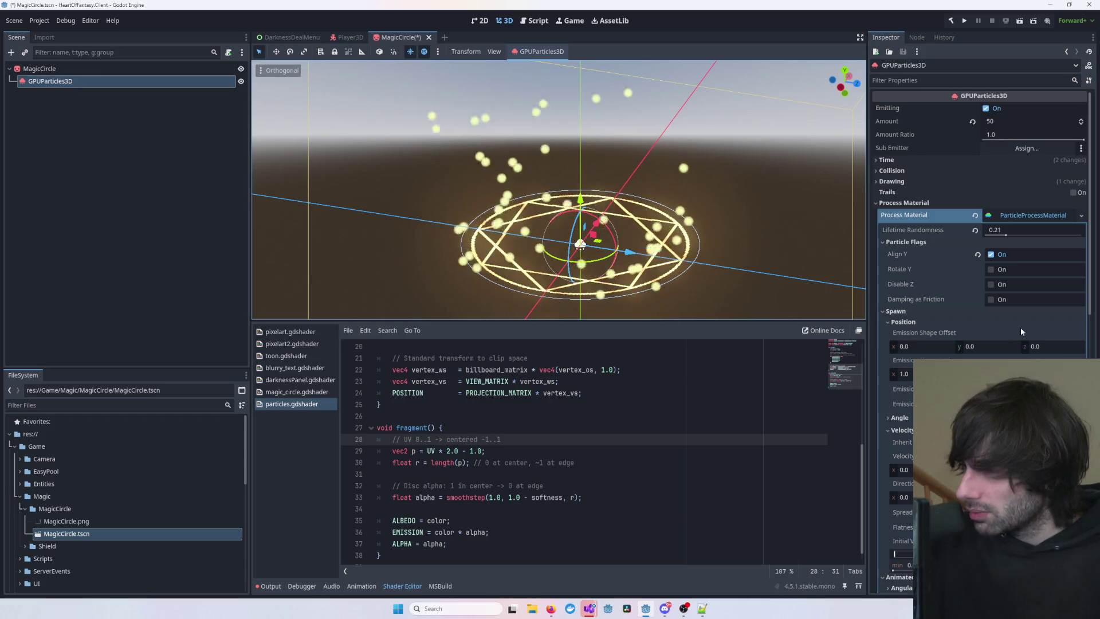
pyautogui.scroll(-3, 931, 346)
pyautogui.scroll(3, 930, 347)
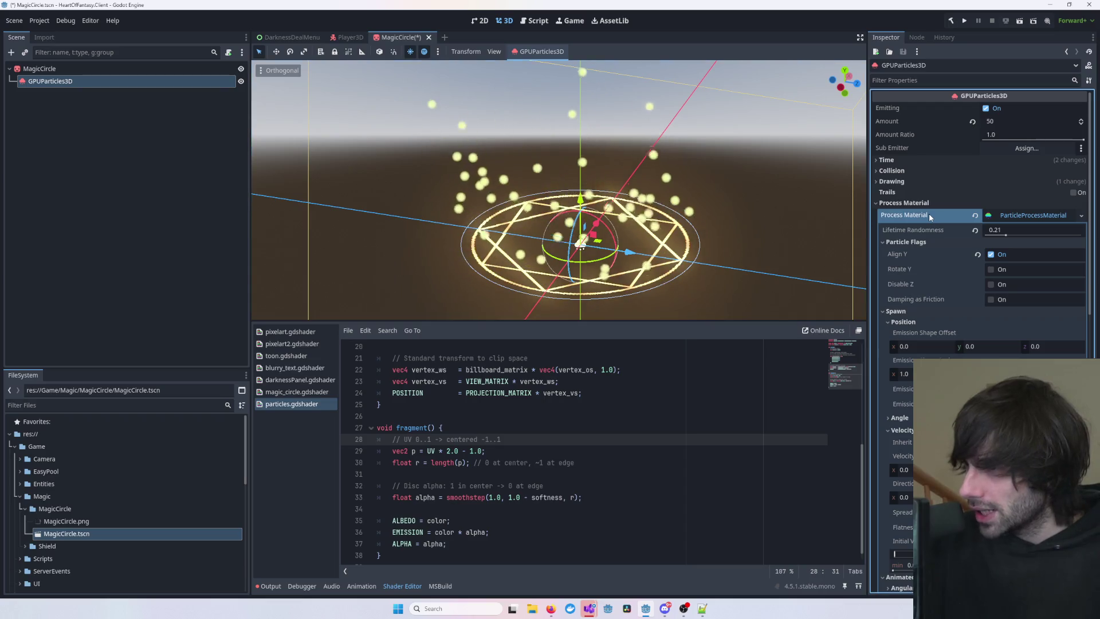
pyautogui.click(902, 201)
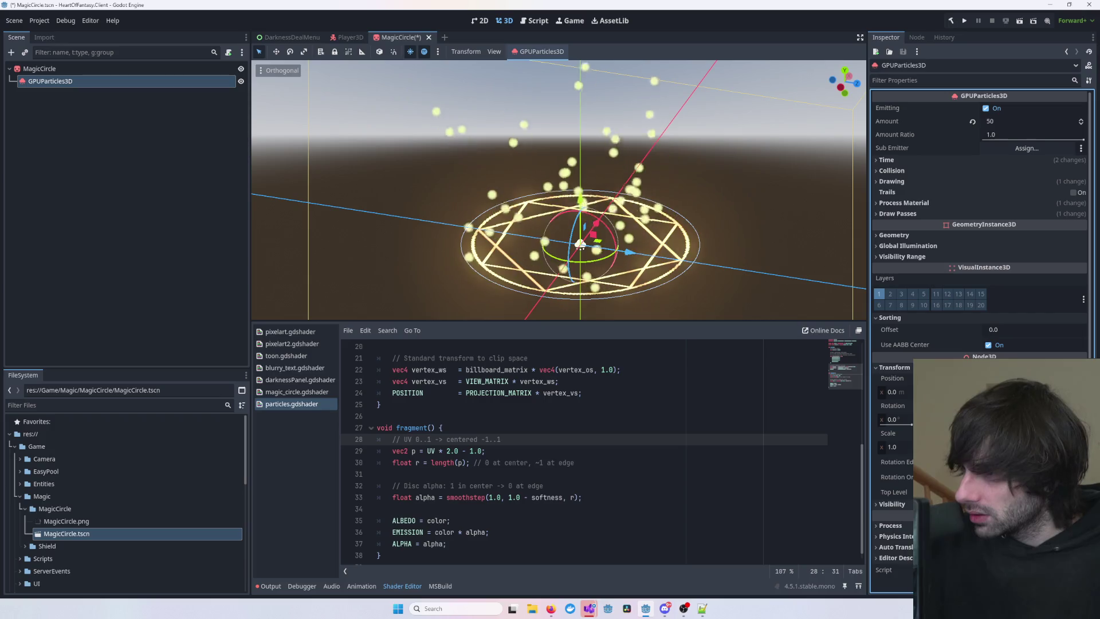
pyautogui.click(86, 69)
pyautogui.click(89, 80)
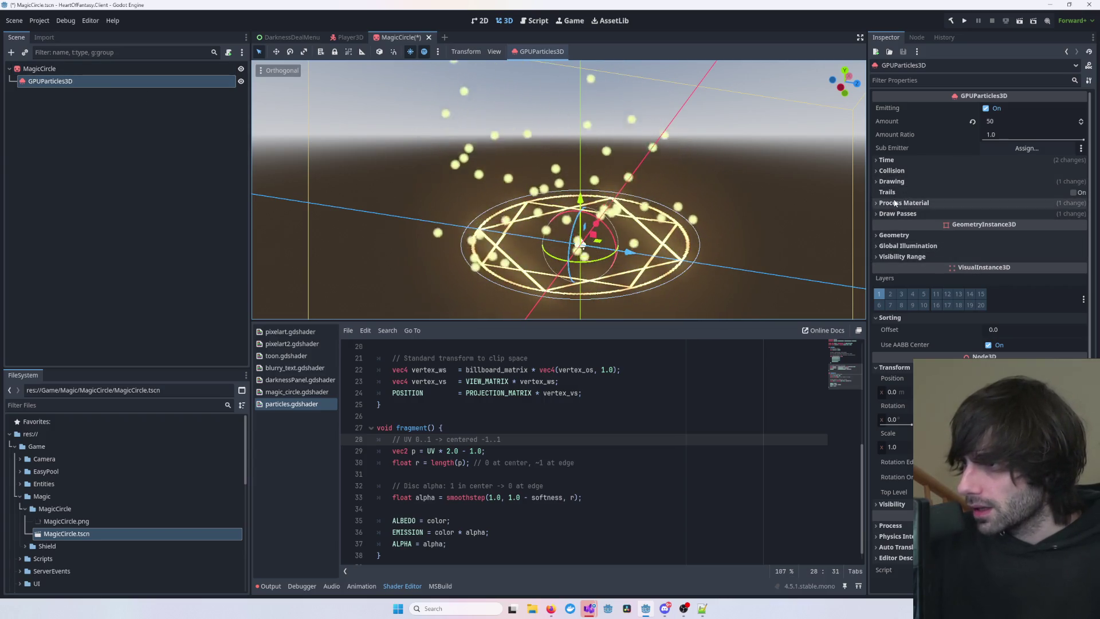
pyautogui.click(898, 214)
# - Shrink the Pass 1 quad mesh Size to 0.015 × 0.015 m
pyautogui.scroll(-5, 979, 286)
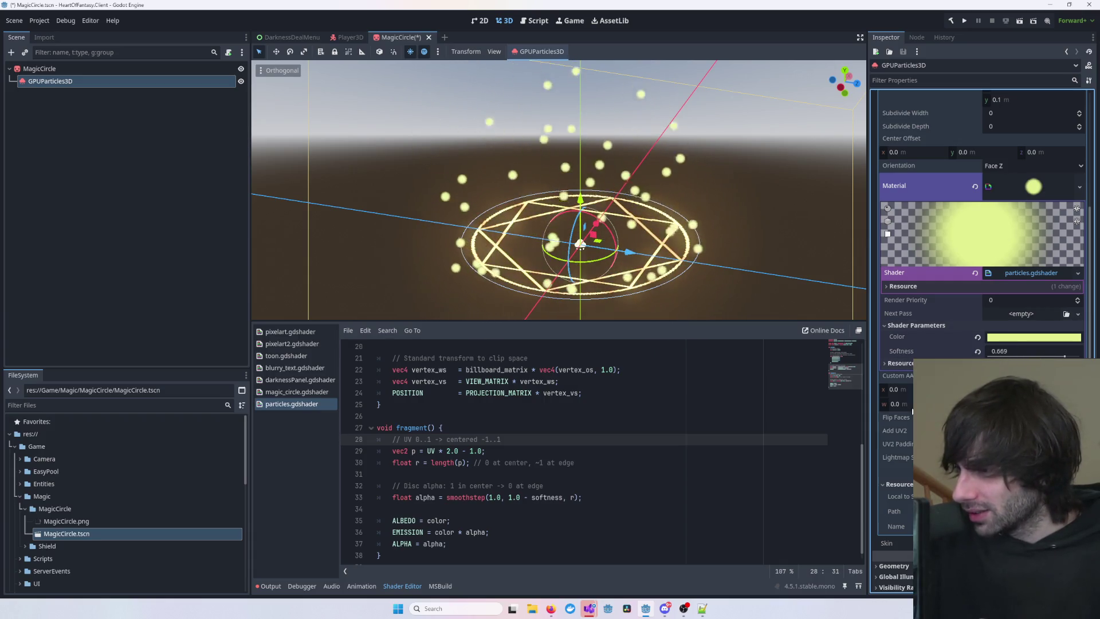
pyautogui.scroll(1, 980, 258)
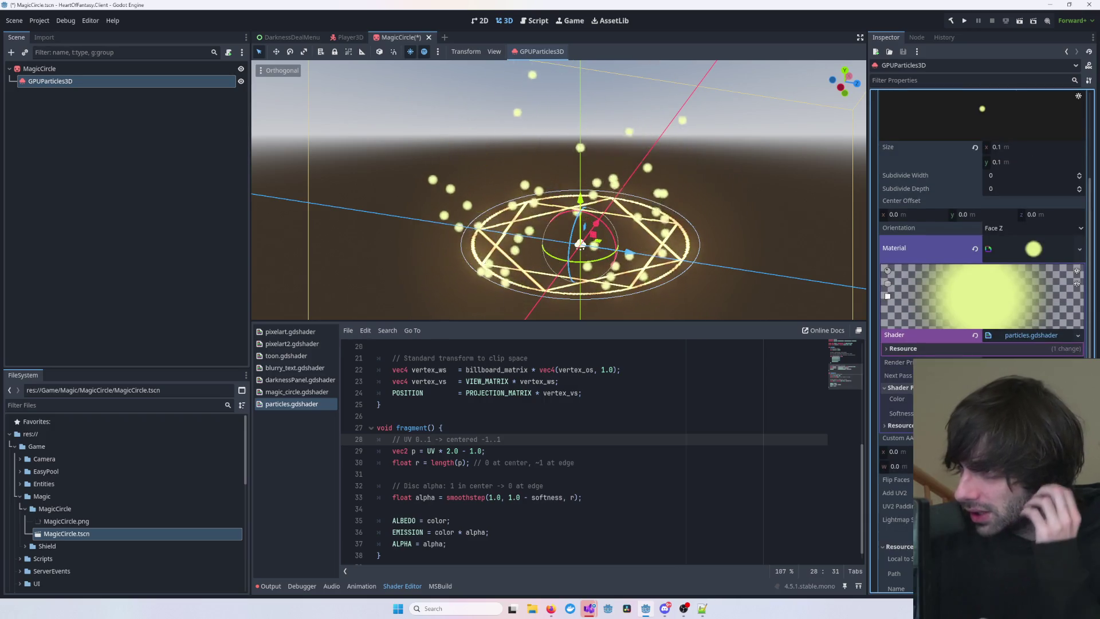
pyautogui.moveTo(1016, 147); pyautogui.dragTo(996, 147)
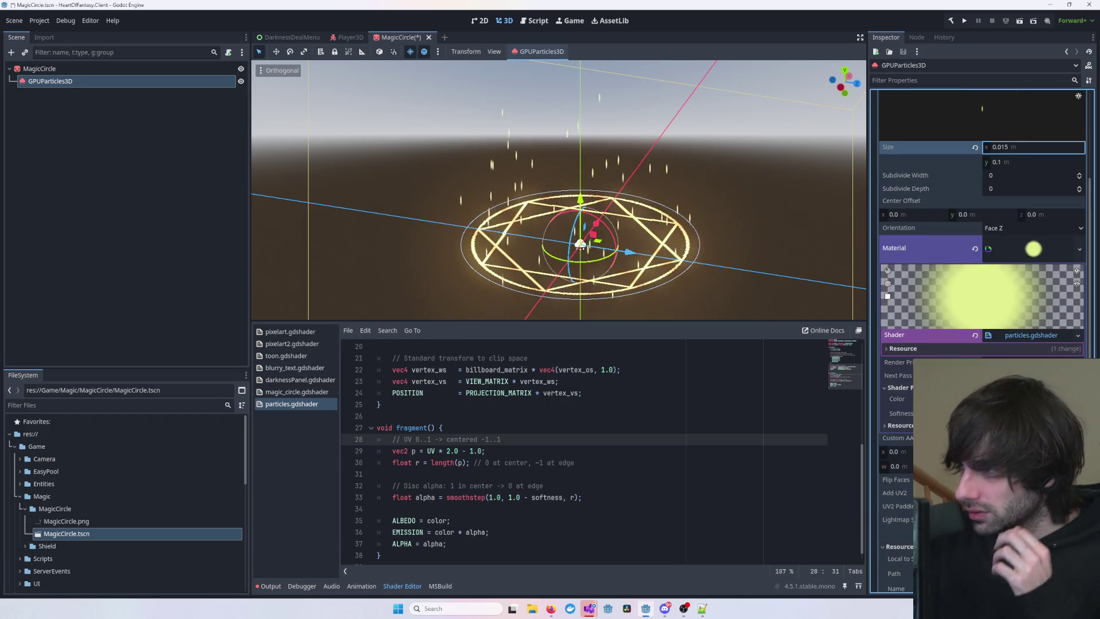
pyautogui.click(1024, 147)
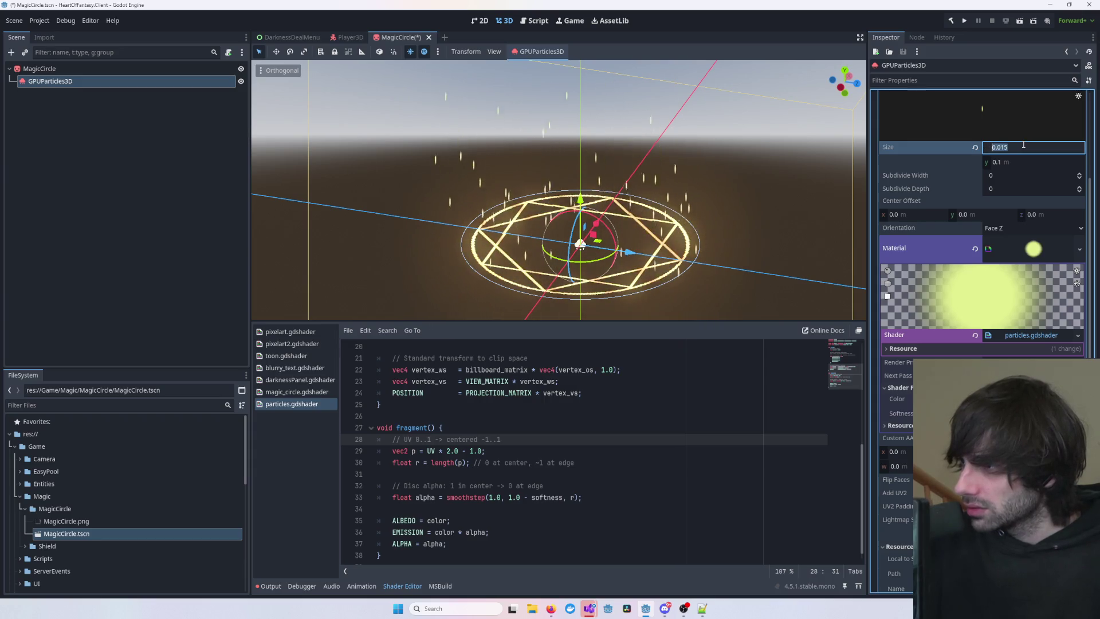
pyautogui.click(1017, 161)
pyautogui.write('0.015')
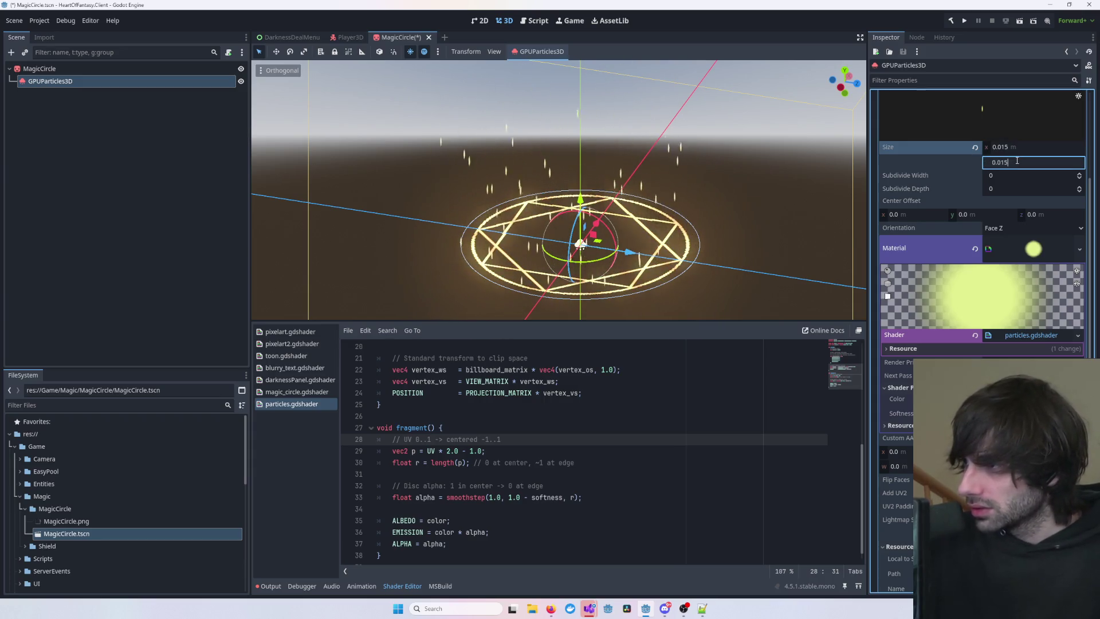
pyautogui.click(805, 231)
pyautogui.moveTo(806, 232)
pyautogui.mouseDown()
pyautogui.moveTo(688, 199)
pyautogui.moveTo(677, 230)
pyautogui.mouseUp()
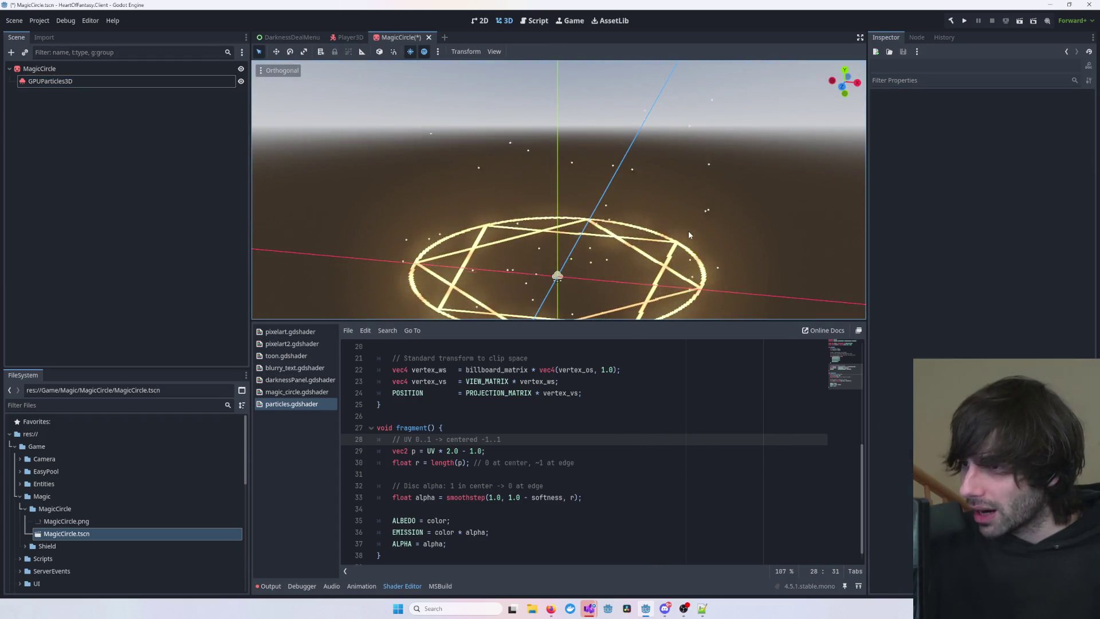
pyautogui.click(626, 201)
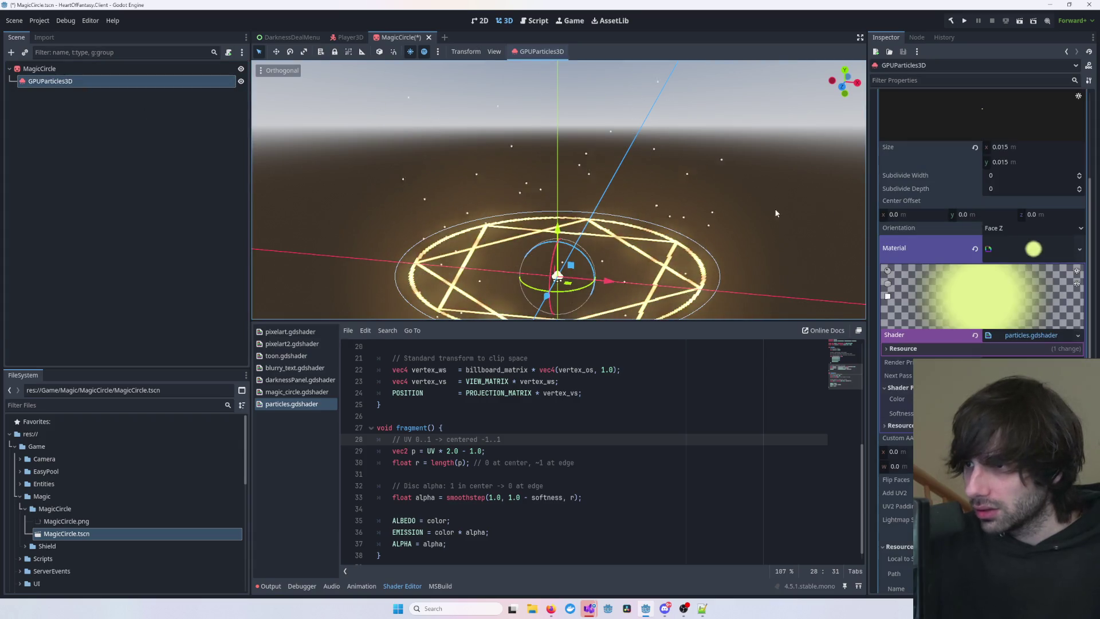
pyautogui.scroll(5, 1006, 160)
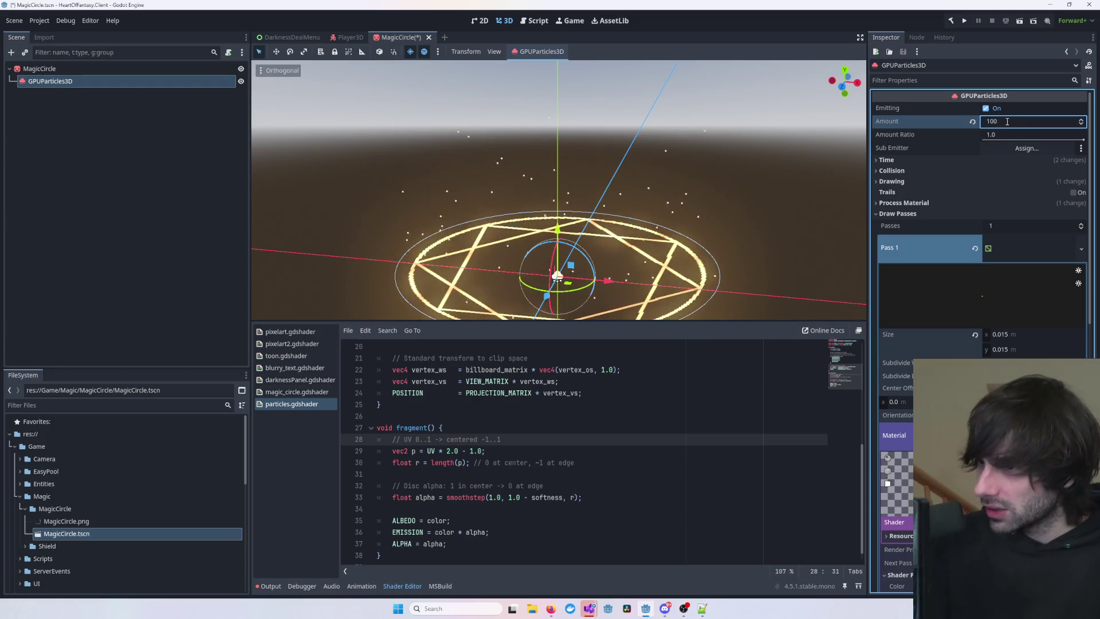
pyautogui.click(809, 186)
pyautogui.moveTo(809, 187)
pyautogui.mouseDown()
pyautogui.moveTo(685, 181)
pyautogui.moveTo(749, 214)
pyautogui.moveTo(797, 205)
pyautogui.mouseUp()
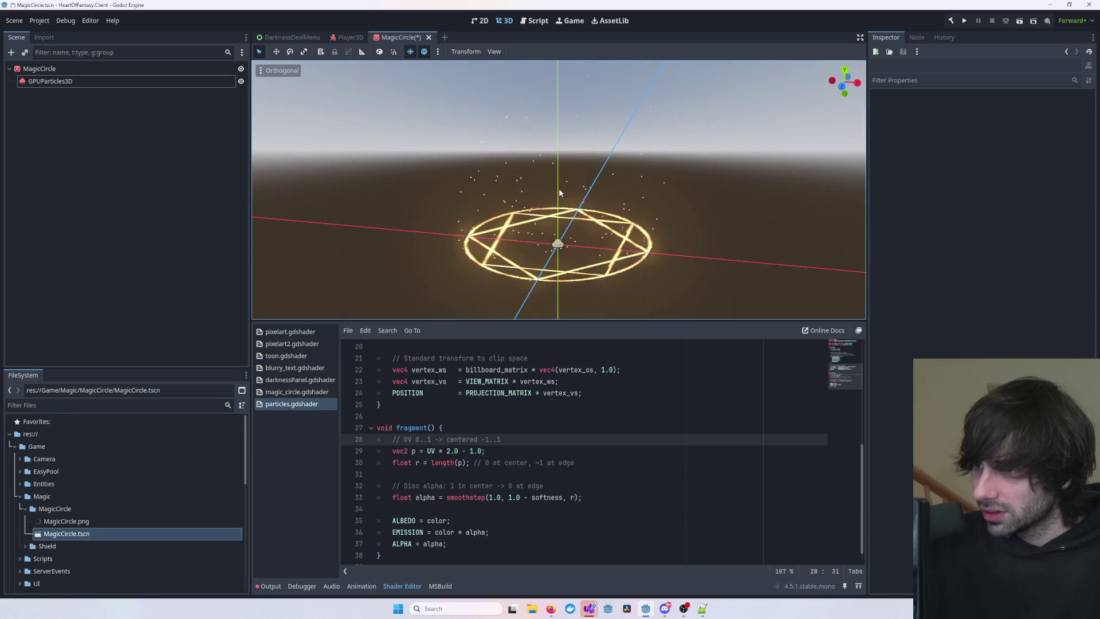
pyautogui.click(49, 80)
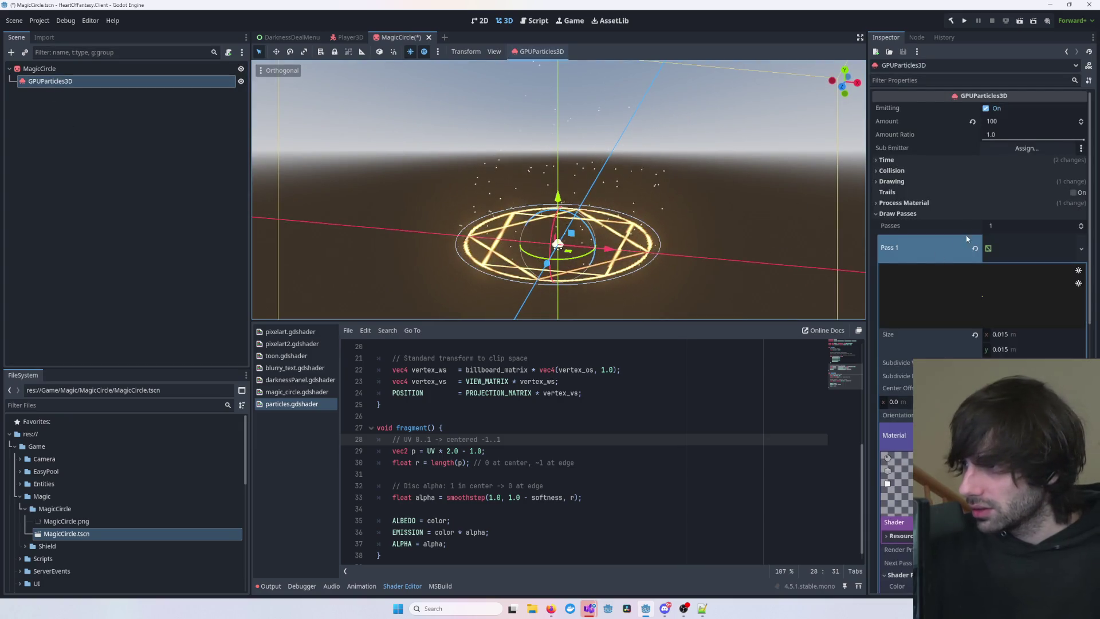
pyautogui.scroll(-2, 966, 294)
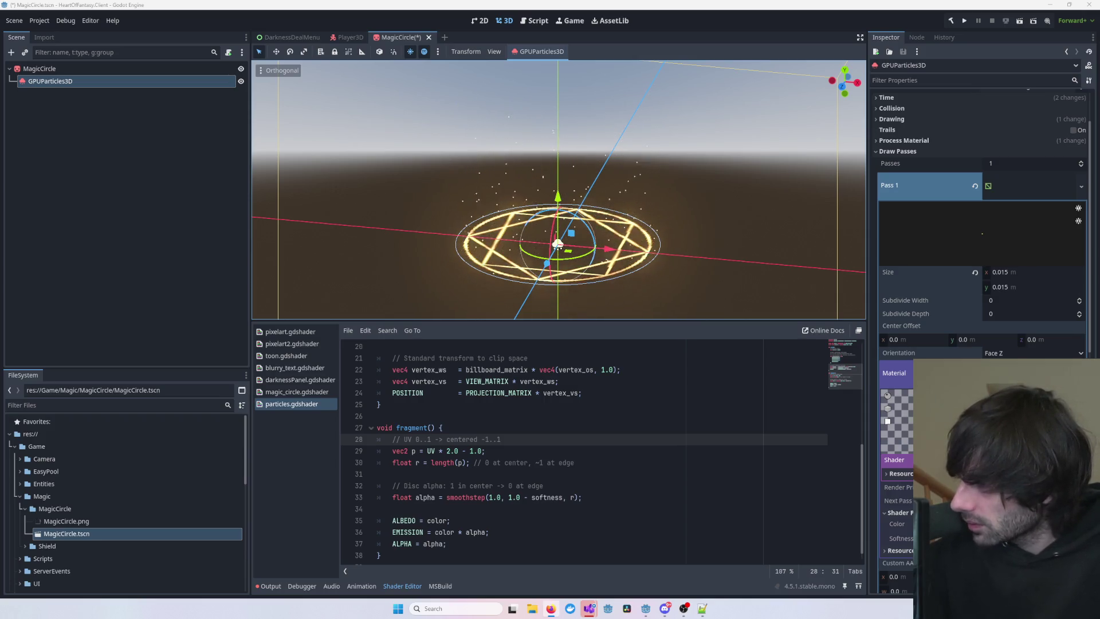
pyautogui.click(743, 255)
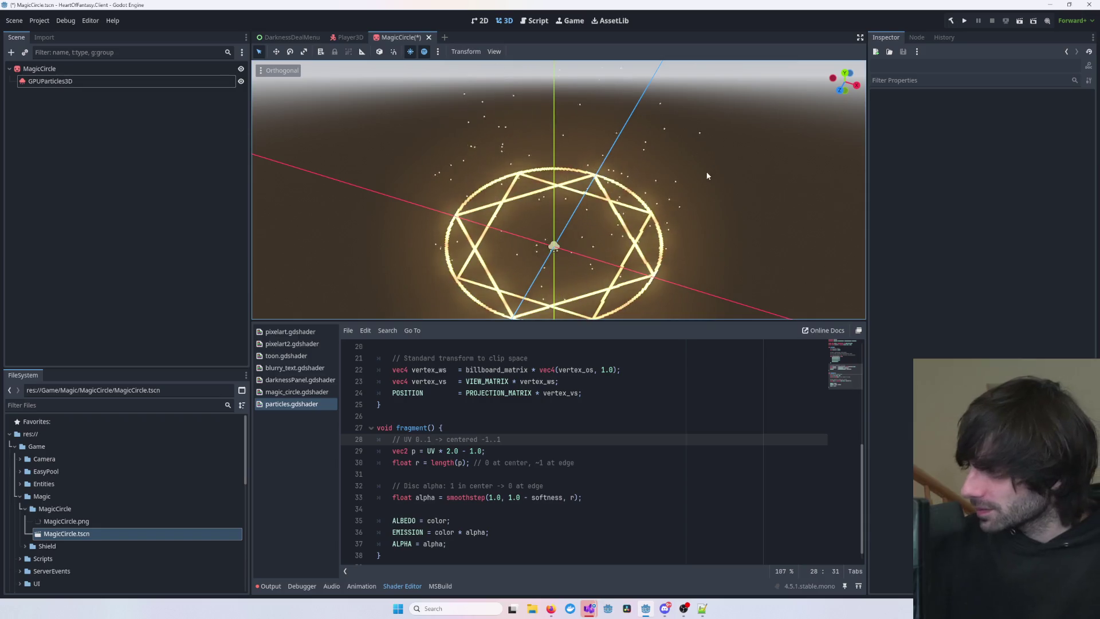
pyautogui.scroll(2, 686, 201)
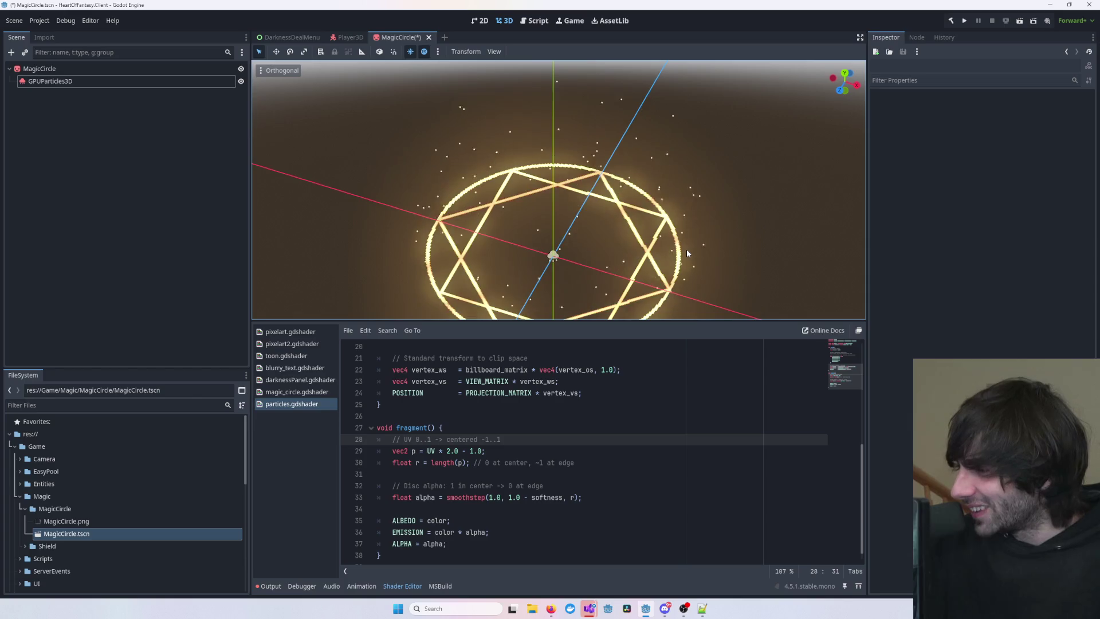
pyautogui.moveTo(685, 253); pyautogui.dragTo(660, 236)
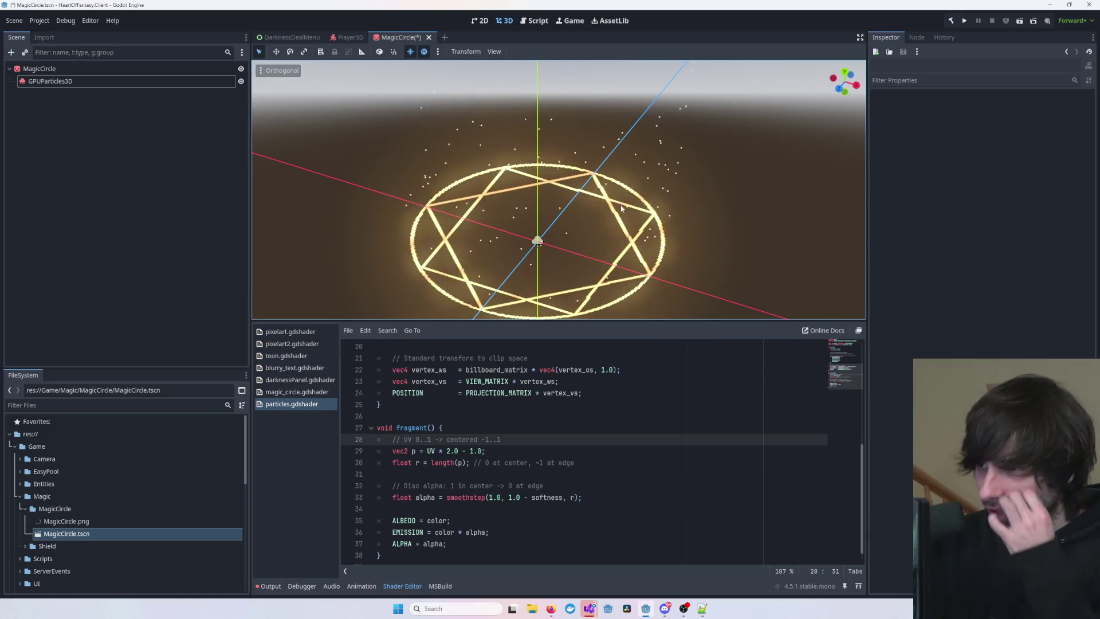
pyautogui.click(116, 84)
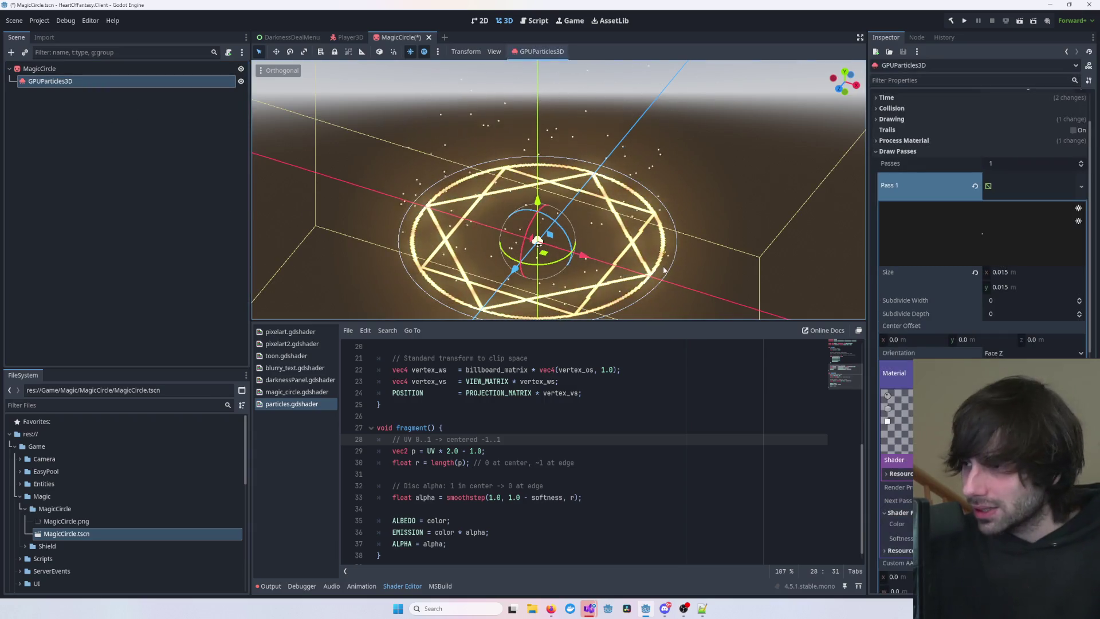
# - Collapse Draw Passes, inspect the MagicCircle sprite, then reselect the particle emitter
pyautogui.scroll(2, 920, 222)
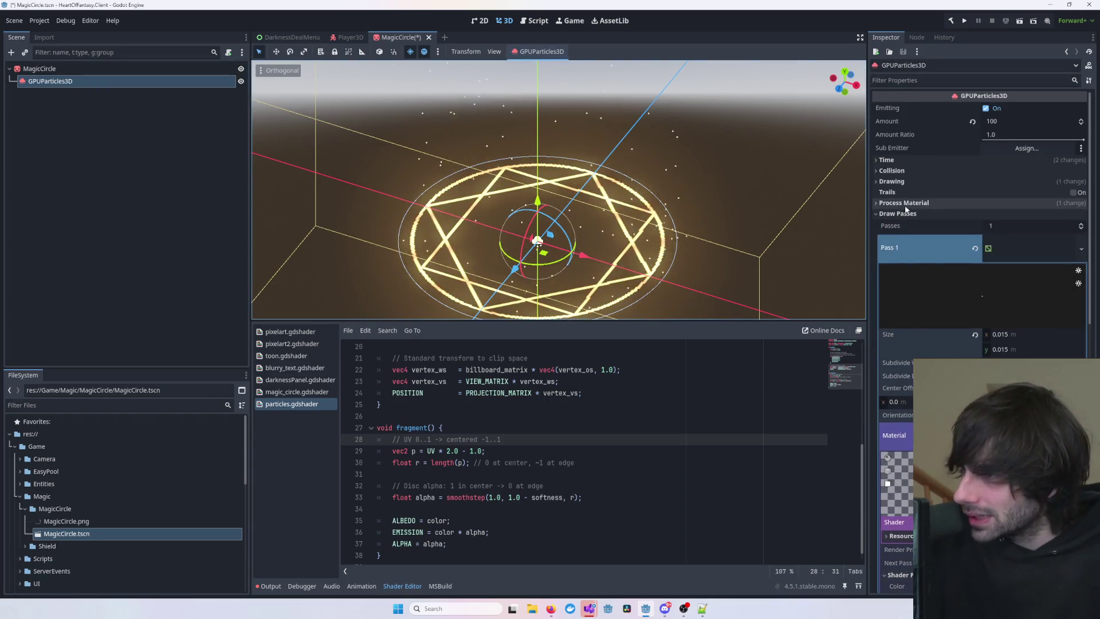
pyautogui.click(902, 213)
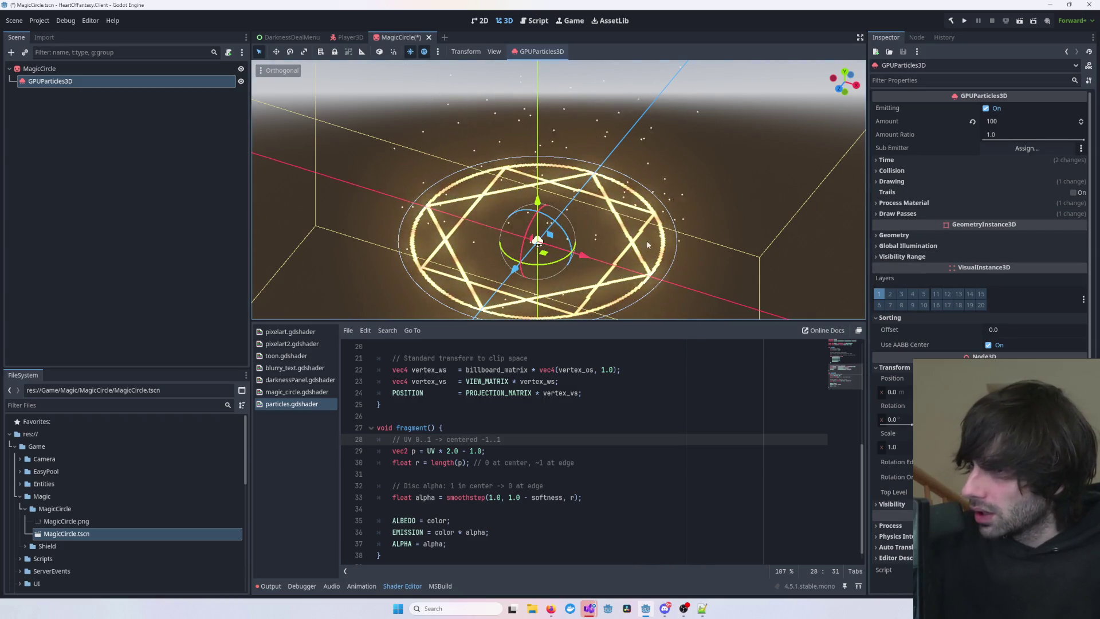
pyautogui.scroll(2, 682, 229)
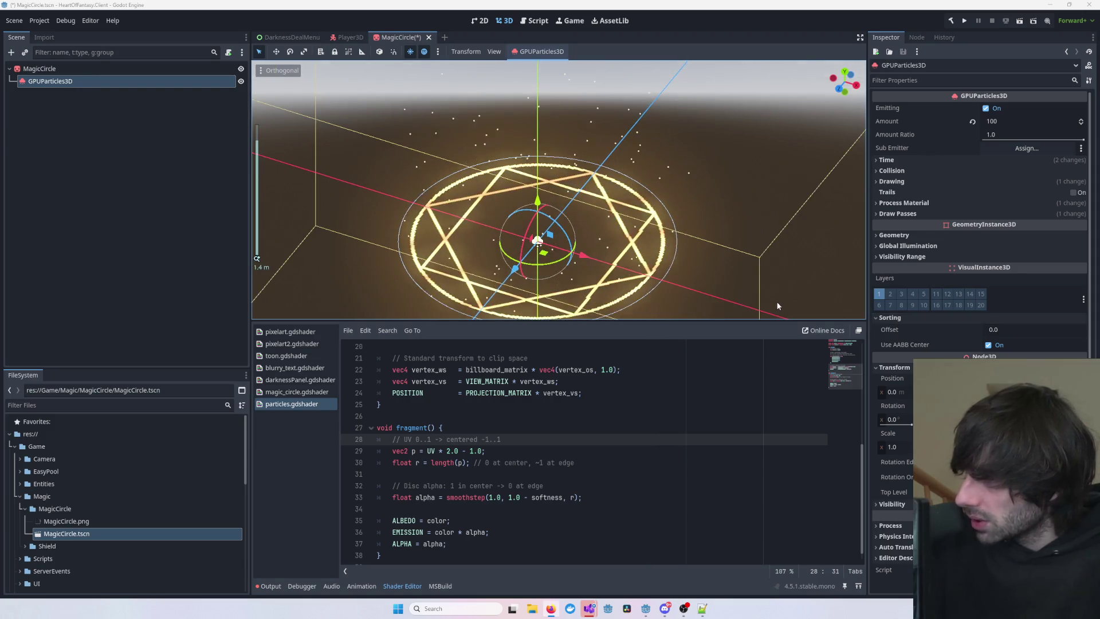
pyautogui.click(729, 274)
pyautogui.click(646, 224)
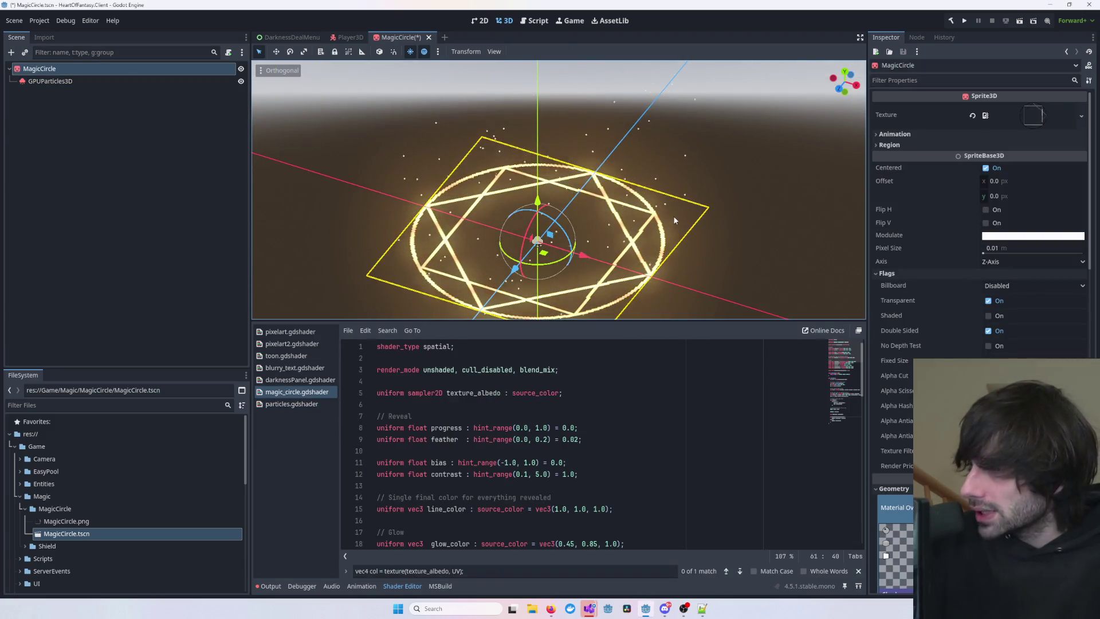
pyautogui.scroll(2, 671, 216)
pyautogui.moveTo(764, 202); pyautogui.dragTo(654, 225)
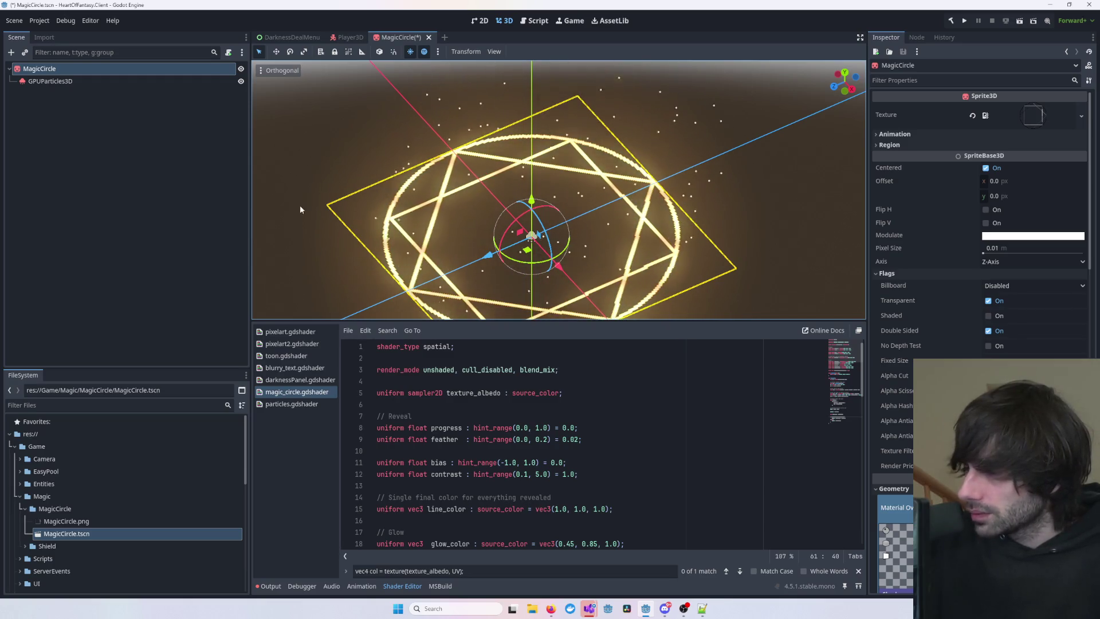
pyautogui.click(175, 82)
pyautogui.moveTo(284, 133)
pyautogui.mouseDown()
pyautogui.moveTo(568, 138)
pyautogui.moveTo(597, 159)
pyautogui.moveTo(503, 205)
pyautogui.mouseUp()
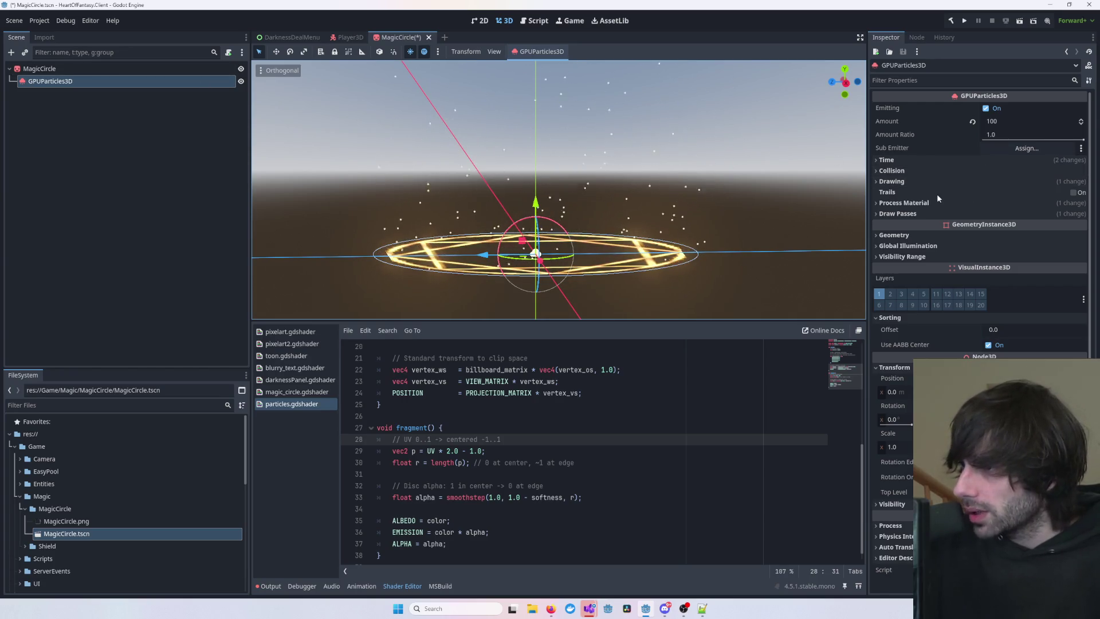
# - Review the Draw Passes mesh settings, then expand the emitter's Time section
pyautogui.click(925, 213)
pyautogui.scroll(-2, 925, 214)
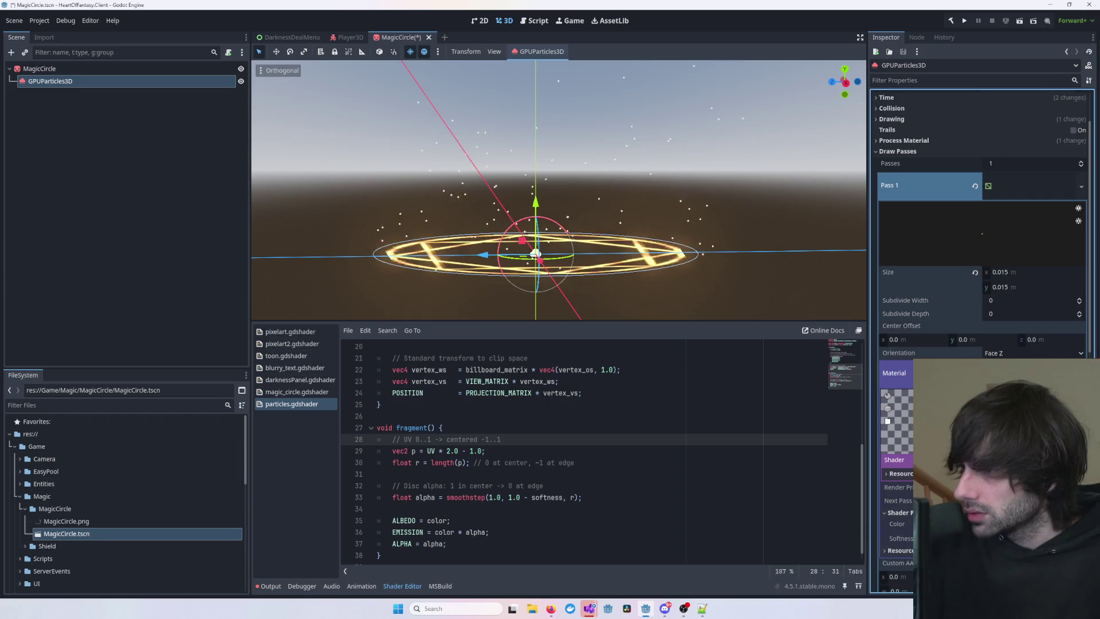
pyautogui.scroll(2, 1021, 249)
pyautogui.click(1021, 249)
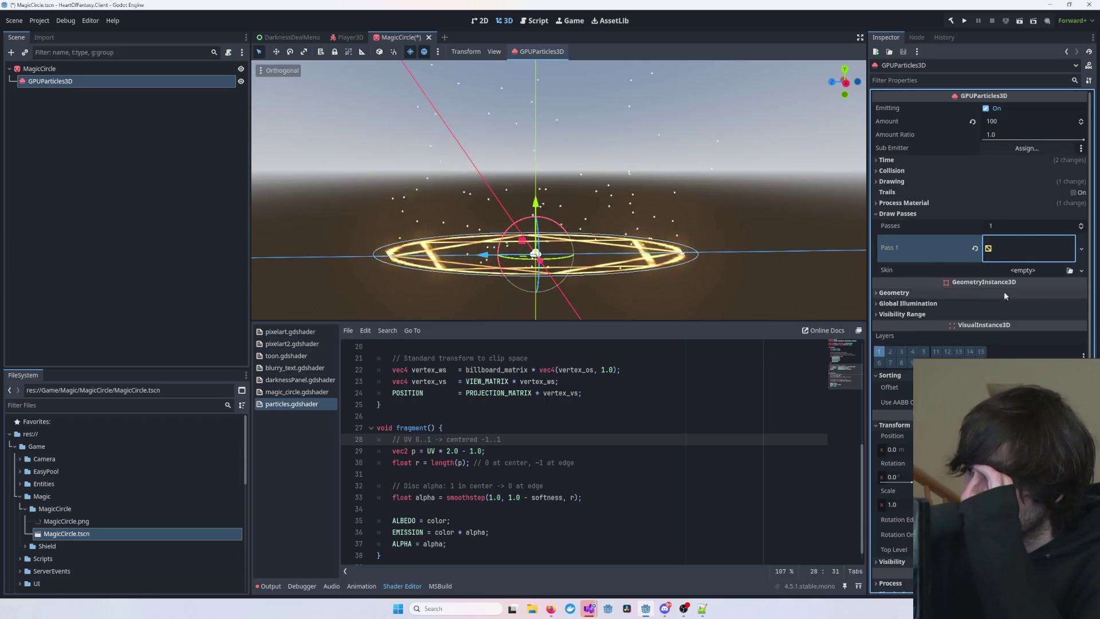
pyautogui.click(1002, 252)
pyautogui.scroll(-5, 1001, 252)
pyautogui.scroll(5, 991, 269)
pyautogui.click(903, 214)
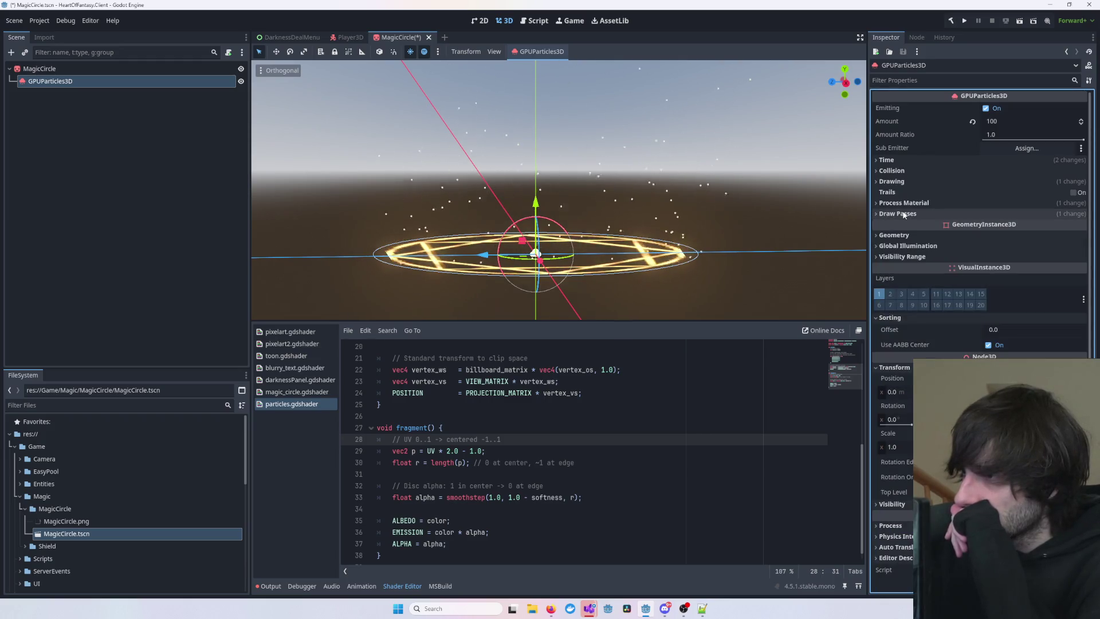
pyautogui.click(921, 162)
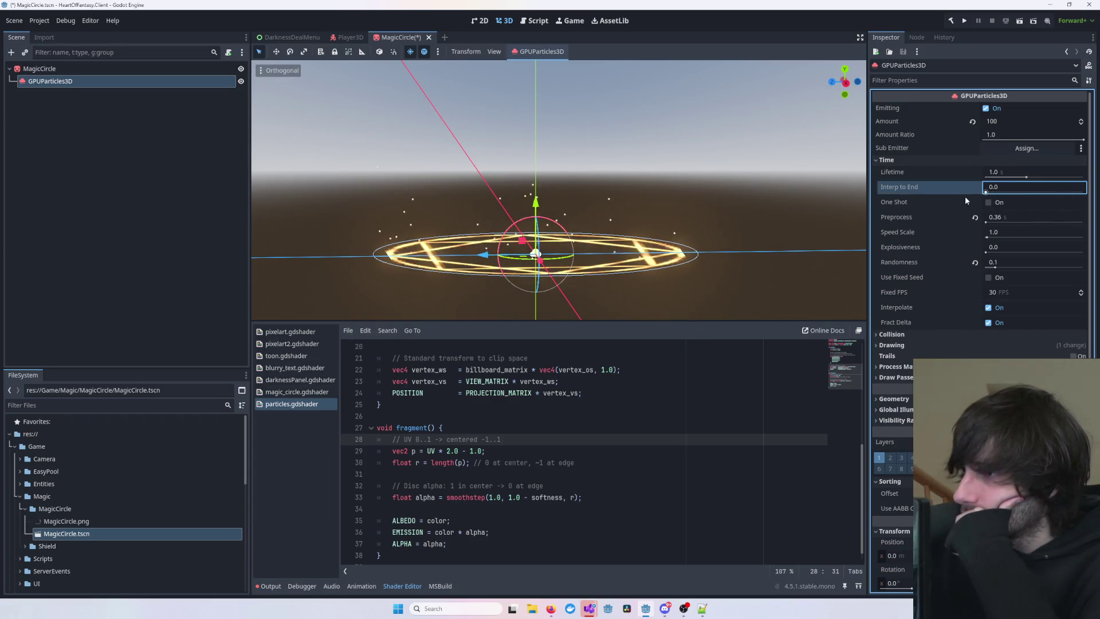
# - Set the GPUParticles3D Speed Scale to 0.1 and preview the slower drift
pyautogui.scroll(-8, 748, 158)
pyautogui.scroll(5, 747, 159)
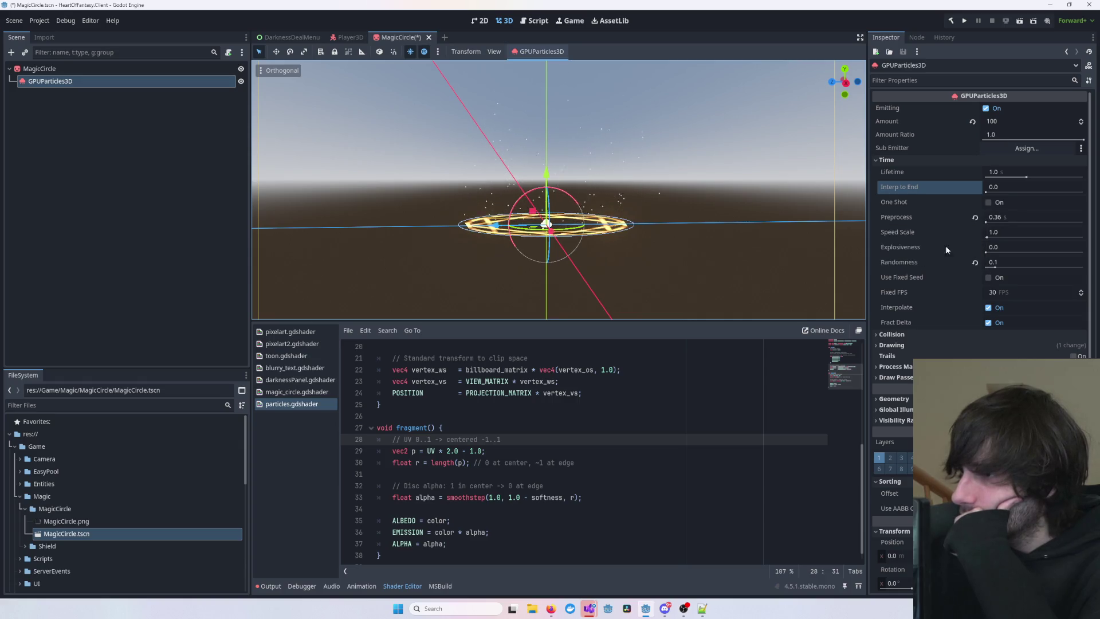
pyautogui.moveTo(986, 237); pyautogui.dragTo(985, 238)
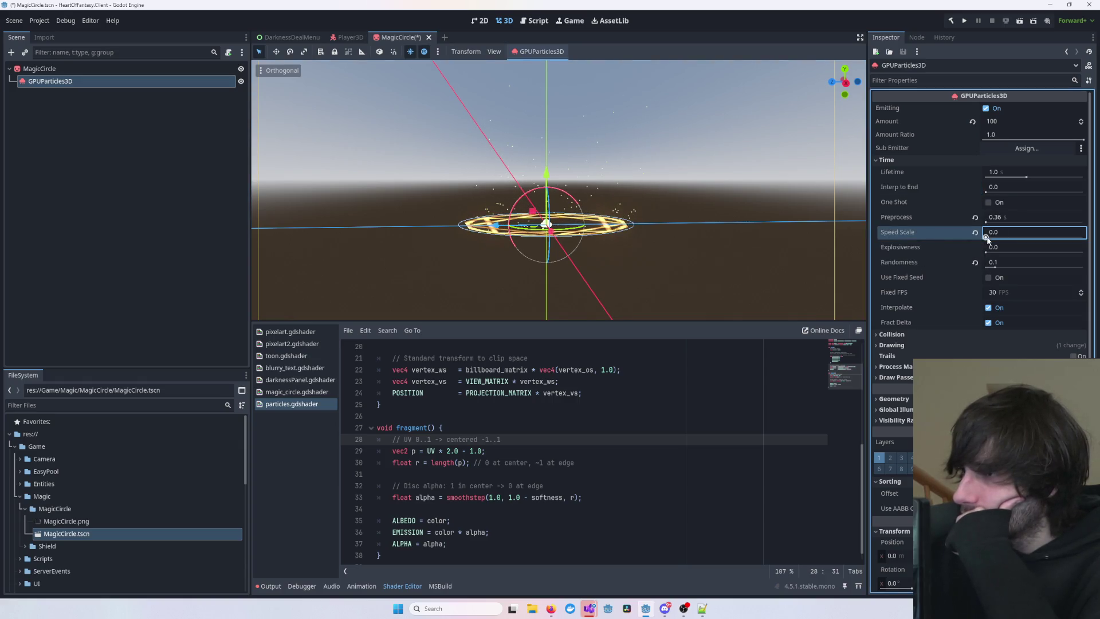
pyautogui.scroll(5, 848, 224)
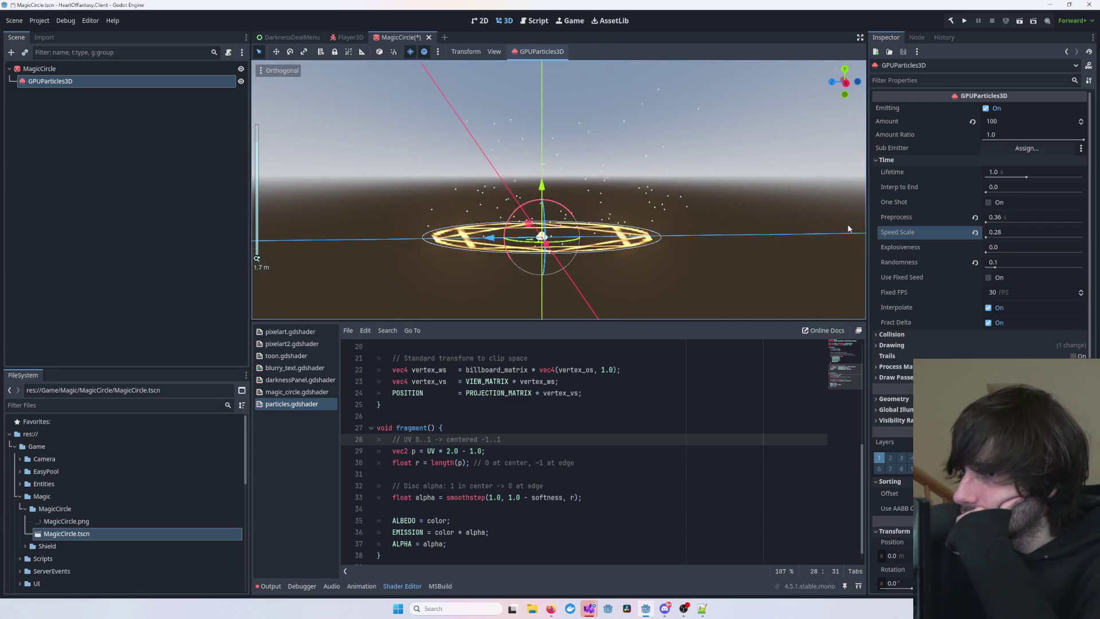
pyautogui.click(811, 245)
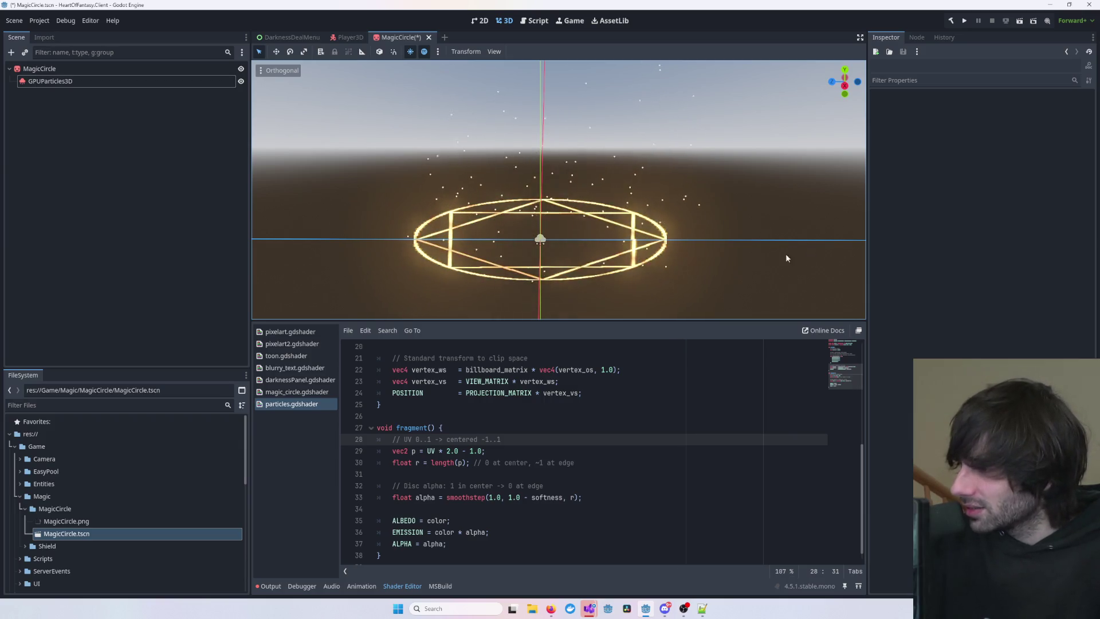
pyautogui.click(51, 81)
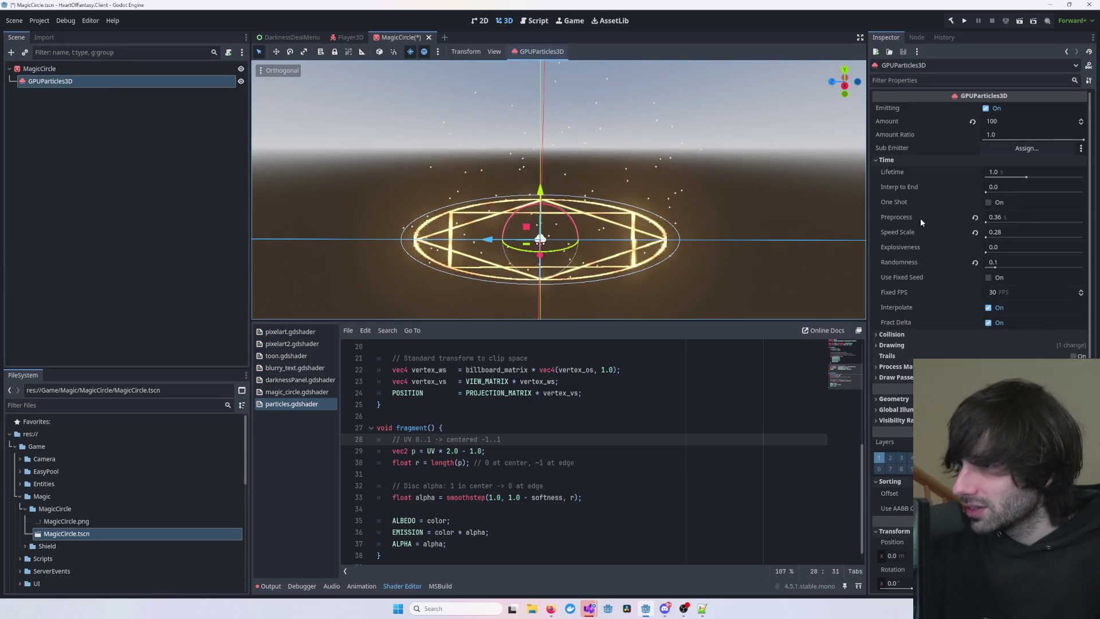
pyautogui.click(1027, 233)
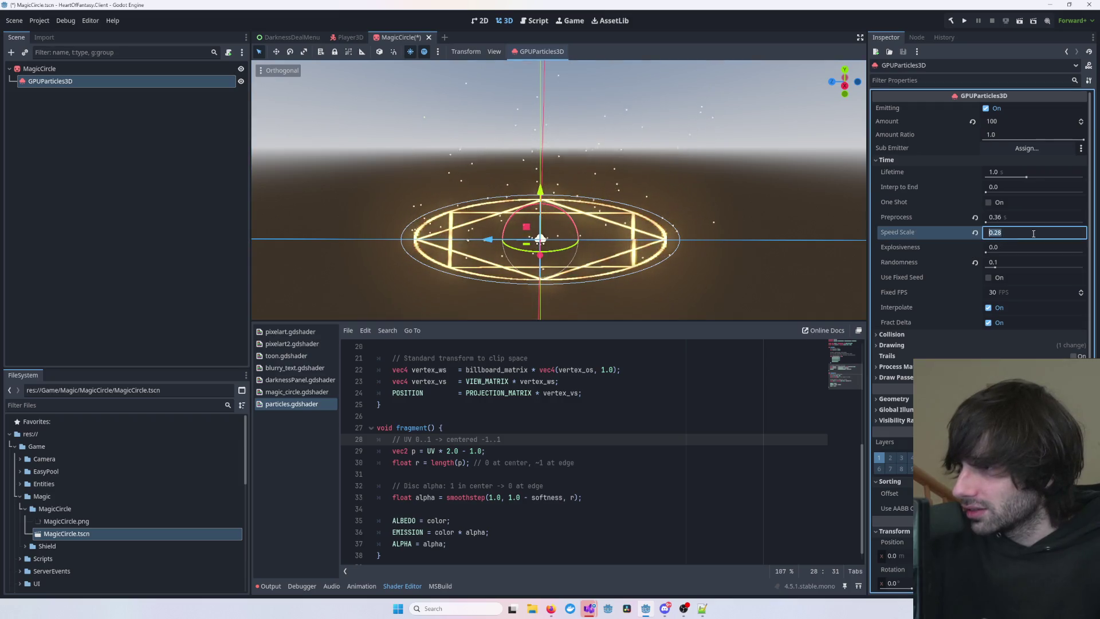
pyautogui.press('BackSpace')
pyautogui.press('BackSpace')
pyautogui.write('1')
pyautogui.press('Return')
pyautogui.scroll(2, 768, 214)
pyautogui.scroll(1, 770, 218)
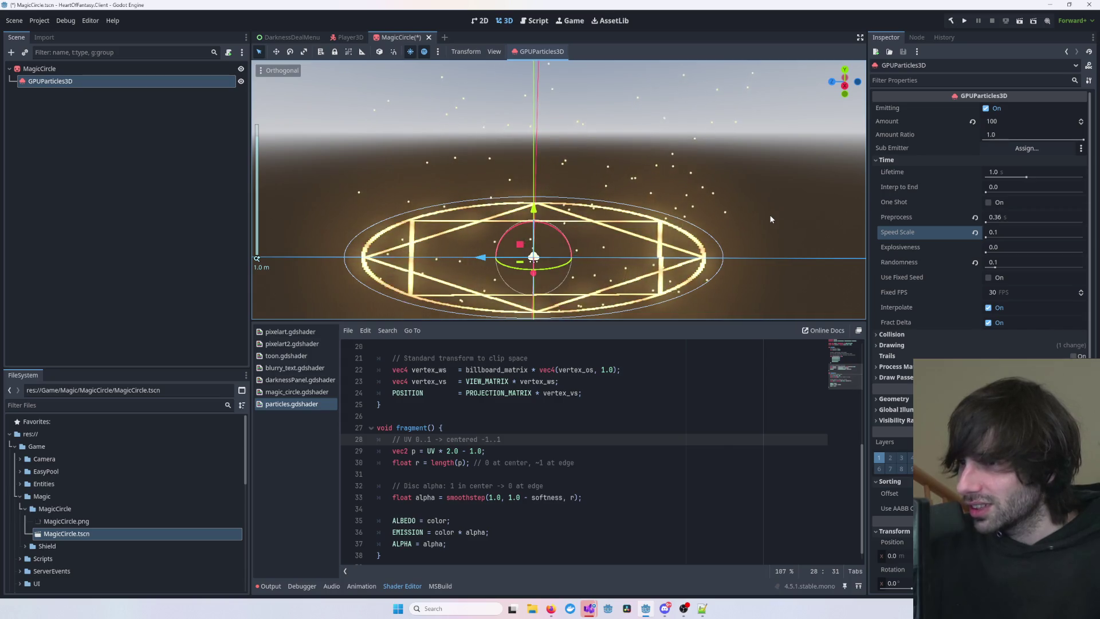
pyautogui.click(771, 219)
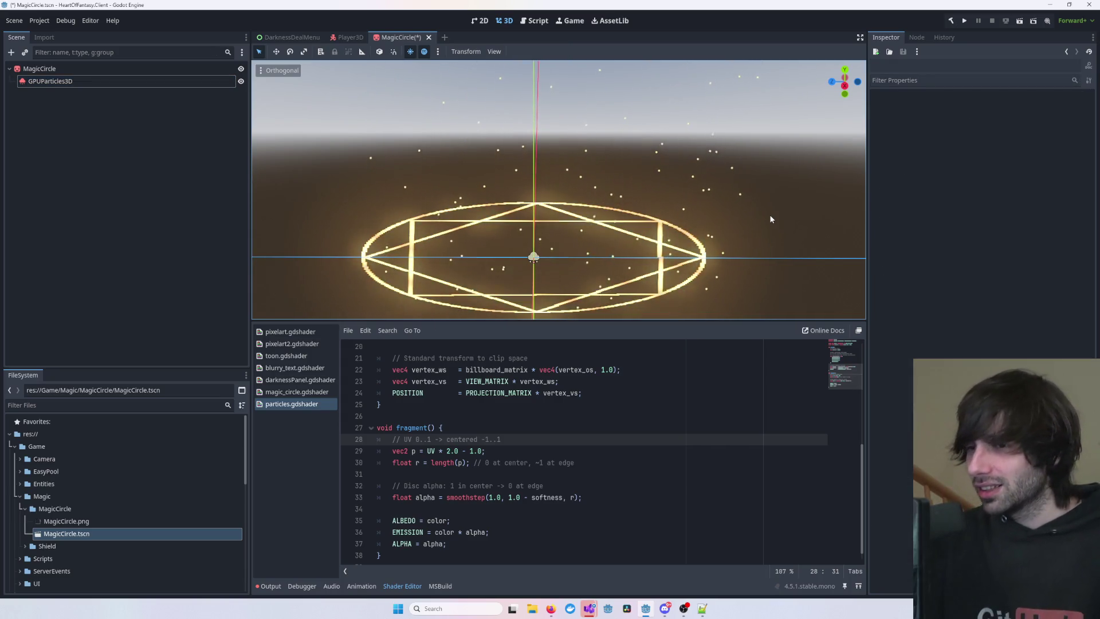
# - Enlarge the 3D viewport and orbit around the circle to inspect the hexagram
pyautogui.moveTo(771, 220)
pyautogui.mouseDown()
pyautogui.moveTo(756, 255)
pyautogui.moveTo(729, 270)
pyautogui.moveTo(633, 217)
pyautogui.moveTo(572, 226)
pyautogui.mouseUp()
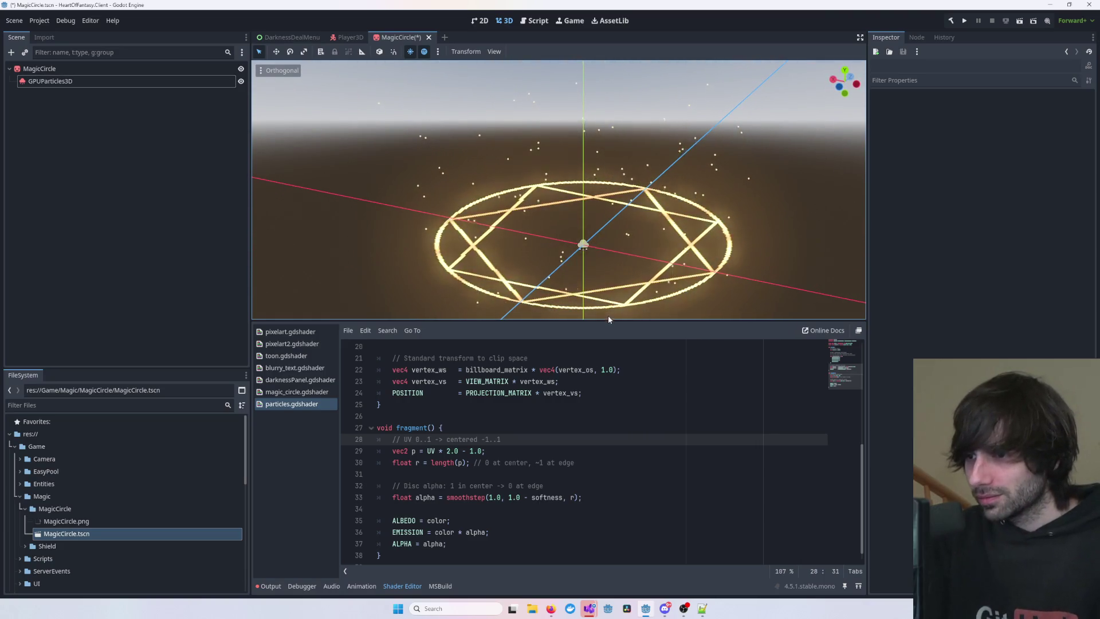
pyautogui.moveTo(607, 321); pyautogui.dragTo(606, 446)
pyautogui.moveTo(692, 344); pyautogui.dragTo(592, 345)
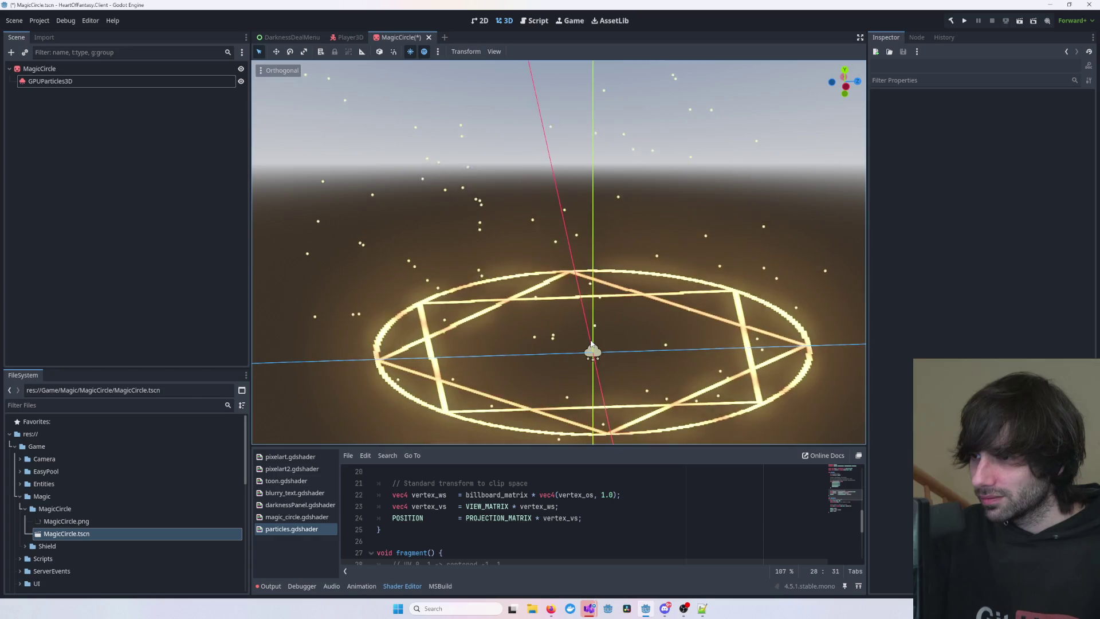
pyautogui.moveTo(829, 350)
pyautogui.mouseDown()
pyautogui.moveTo(815, 365)
pyautogui.moveTo(717, 301)
pyautogui.moveTo(670, 314)
pyautogui.moveTo(729, 304)
pyautogui.moveTo(706, 388)
pyautogui.moveTo(565, 308)
pyautogui.moveTo(614, 292)
pyautogui.mouseUp()
pyautogui.scroll(-2, 814, 366)
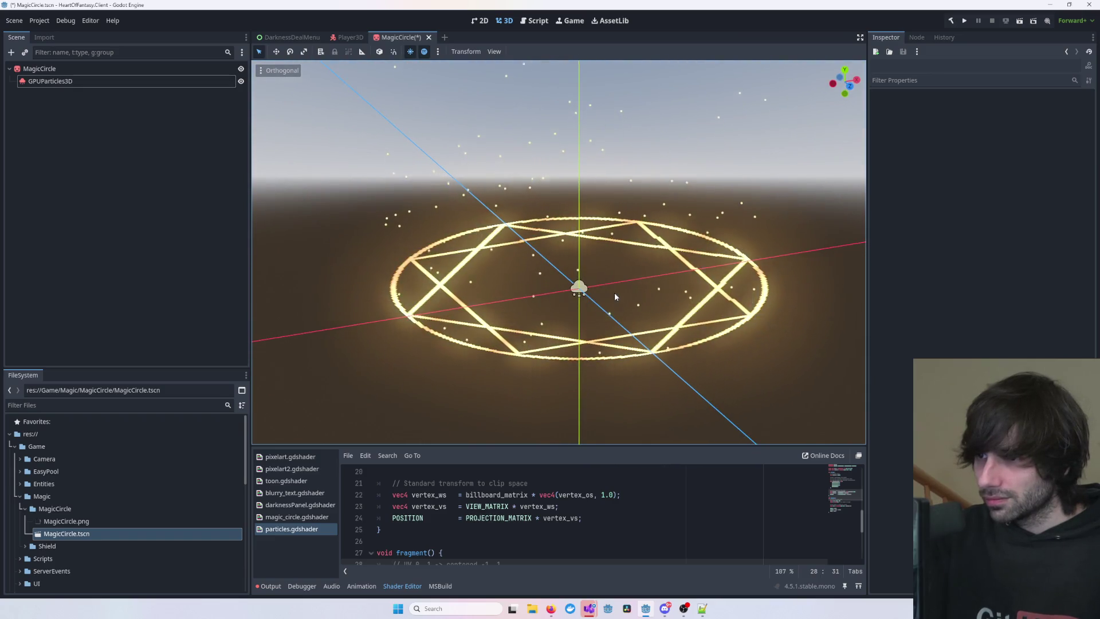
pyautogui.moveTo(492, 279)
pyautogui.mouseDown()
pyautogui.moveTo(537, 277)
pyautogui.moveTo(554, 292)
pyautogui.moveTo(514, 308)
pyautogui.moveTo(448, 288)
pyautogui.mouseUp()
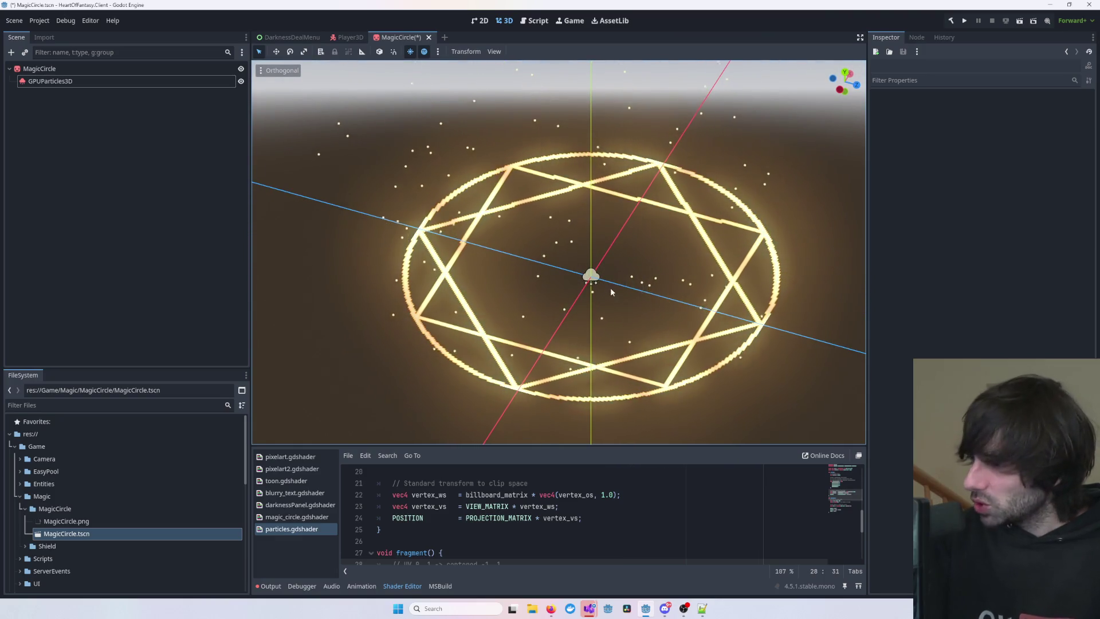
# - Check the particle emitter, then save the MagicCircle scene with Ctrl+S
pyautogui.click(94, 81)
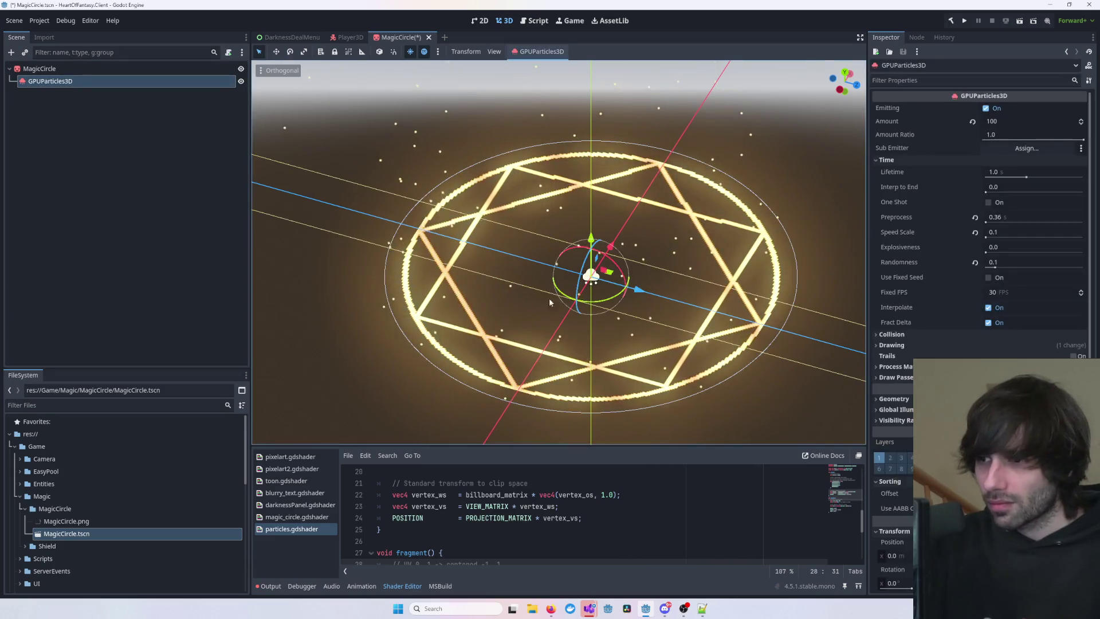
pyautogui.scroll(-3, 531, 384)
pyautogui.click(810, 196)
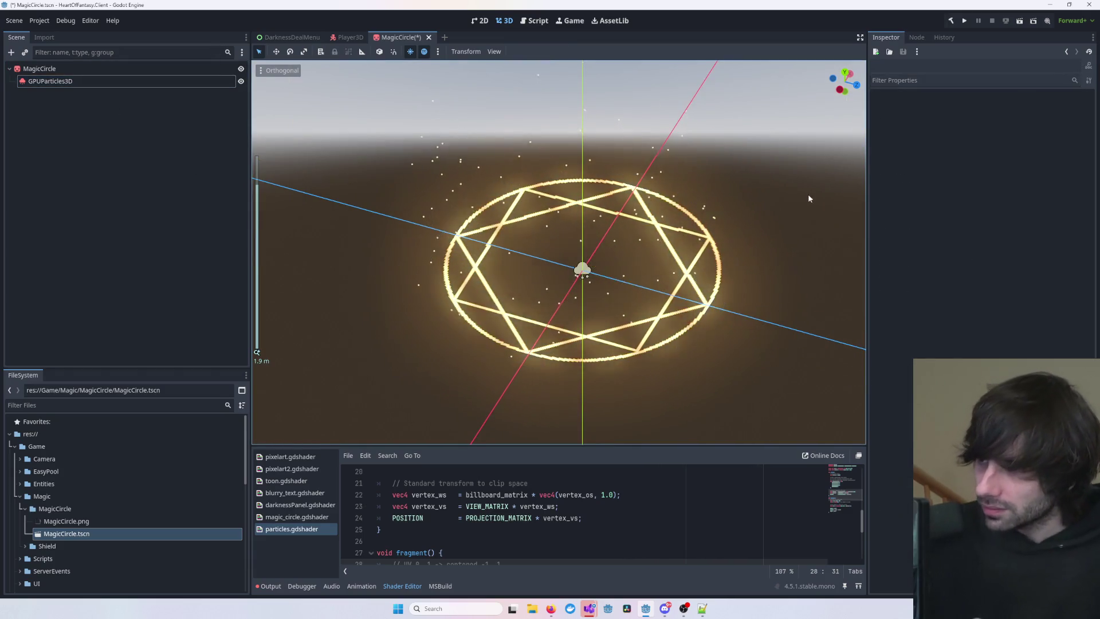
pyautogui.hotkey('ctrl', 's')
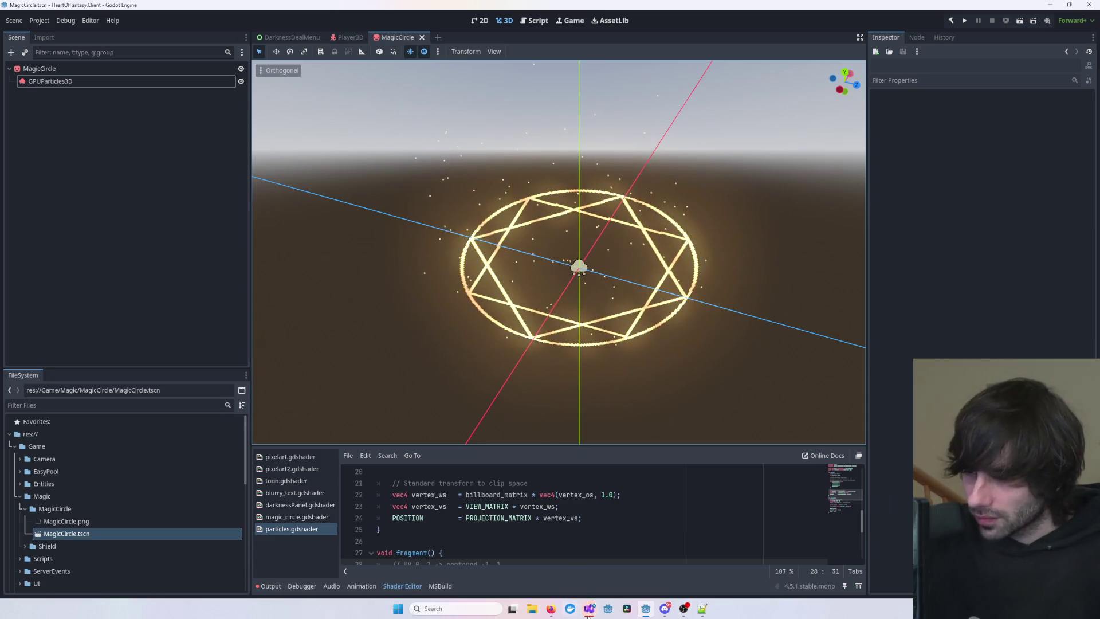
# - Commit all pending changes in Visual Studio Git with the message 'working on magic circle'
pyautogui.moveTo(588, 608)
pyautogui.click(805, 558)
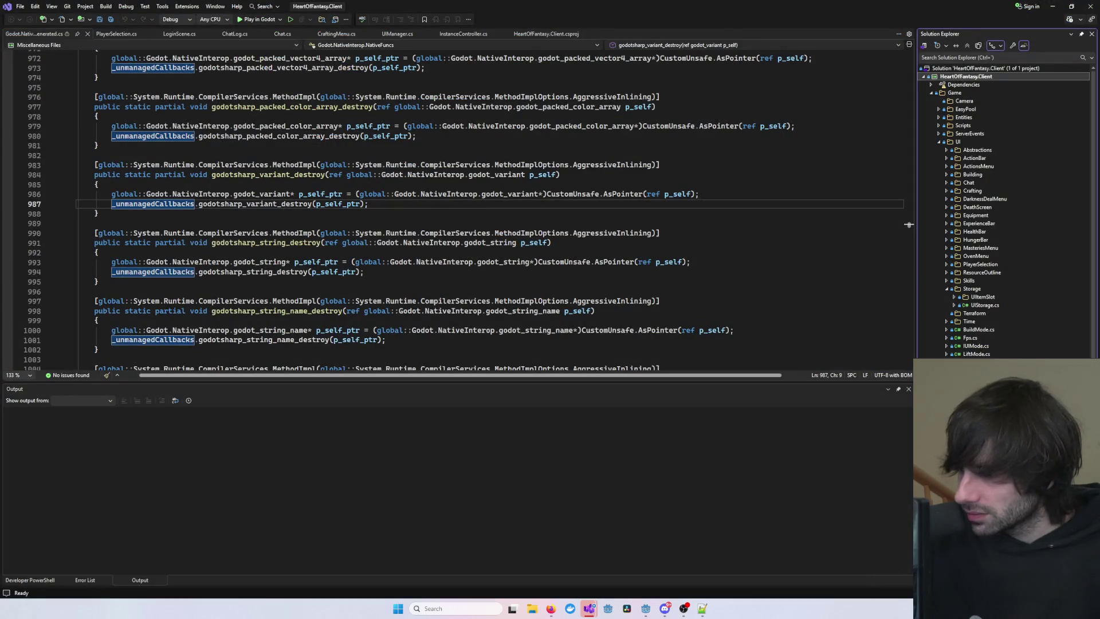
pyautogui.hotkey('ctrl', '0')
pyautogui.hotkey('ctrl', 'g')
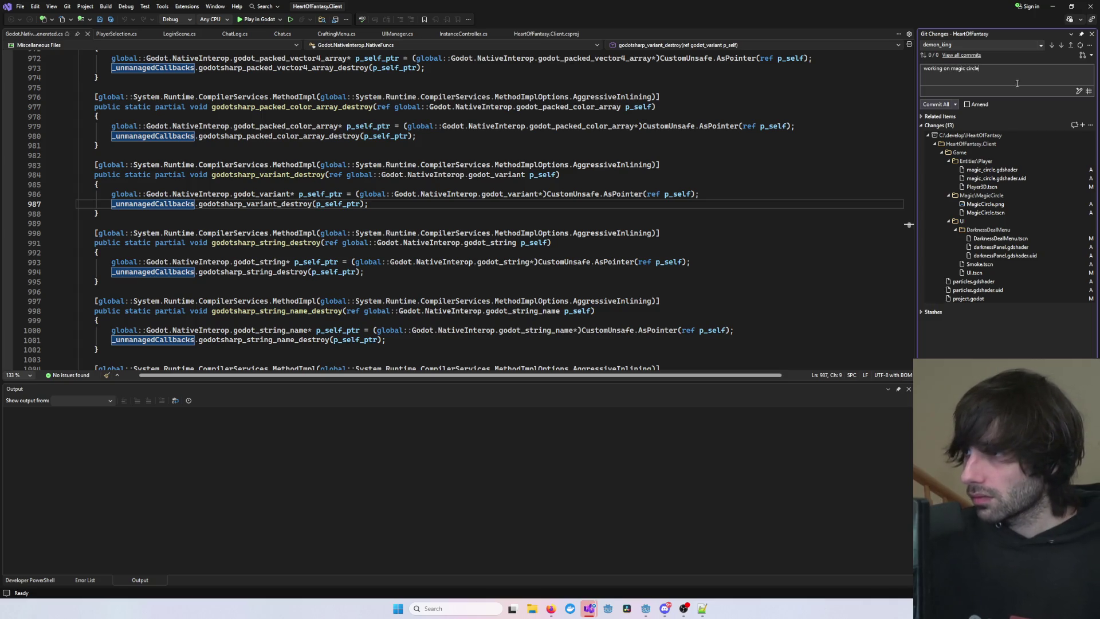
pyautogui.click(975, 126)
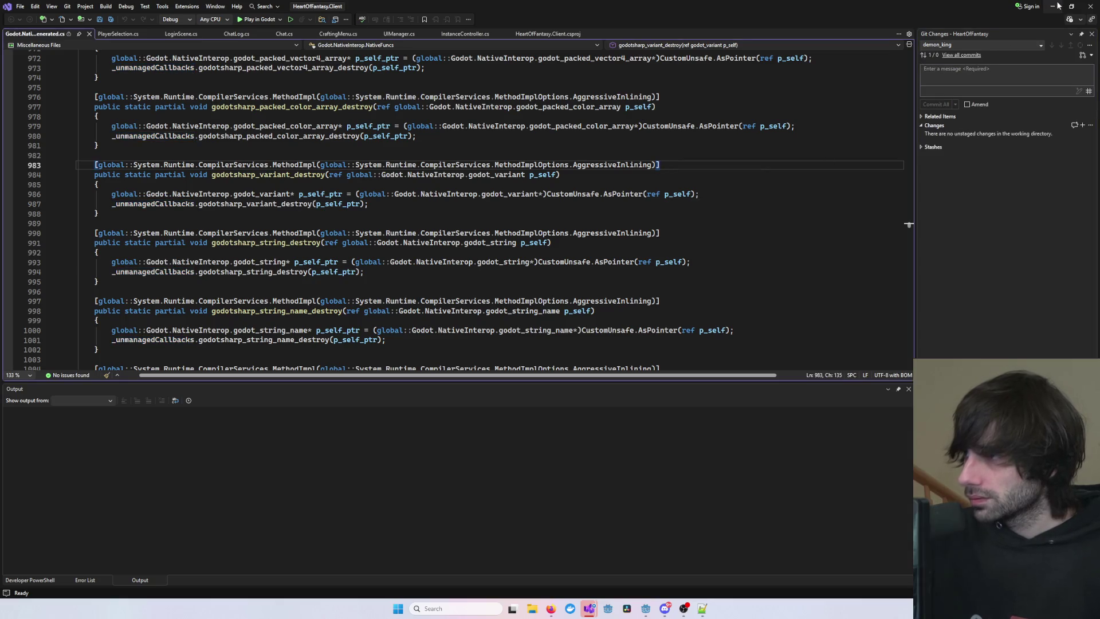
# - Return to Godot and orbit the view to a near-level angle
pyautogui.hotkey('alt', 'Tab')
pyautogui.click(761, 229)
pyautogui.moveTo(762, 229)
pyautogui.mouseDown()
pyautogui.moveTo(789, 304)
pyautogui.moveTo(723, 301)
pyautogui.moveTo(681, 239)
pyautogui.moveTo(644, 233)
pyautogui.moveTo(664, 300)
pyautogui.moveTo(694, 277)
pyautogui.moveTo(741, 287)
pyautogui.mouseUp()
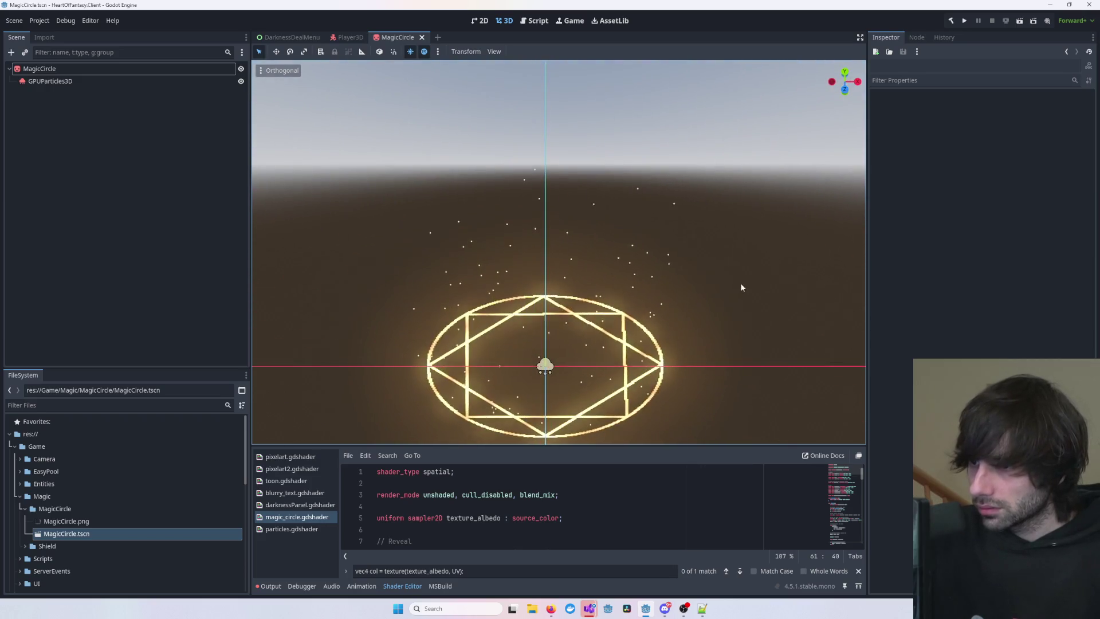
# - Open the Player3D scene and set the circle sprite's scale to 0.5
pyautogui.moveTo(685, 314)
pyautogui.mouseDown()
pyautogui.moveTo(750, 247)
pyautogui.moveTo(696, 250)
pyautogui.mouseUp()
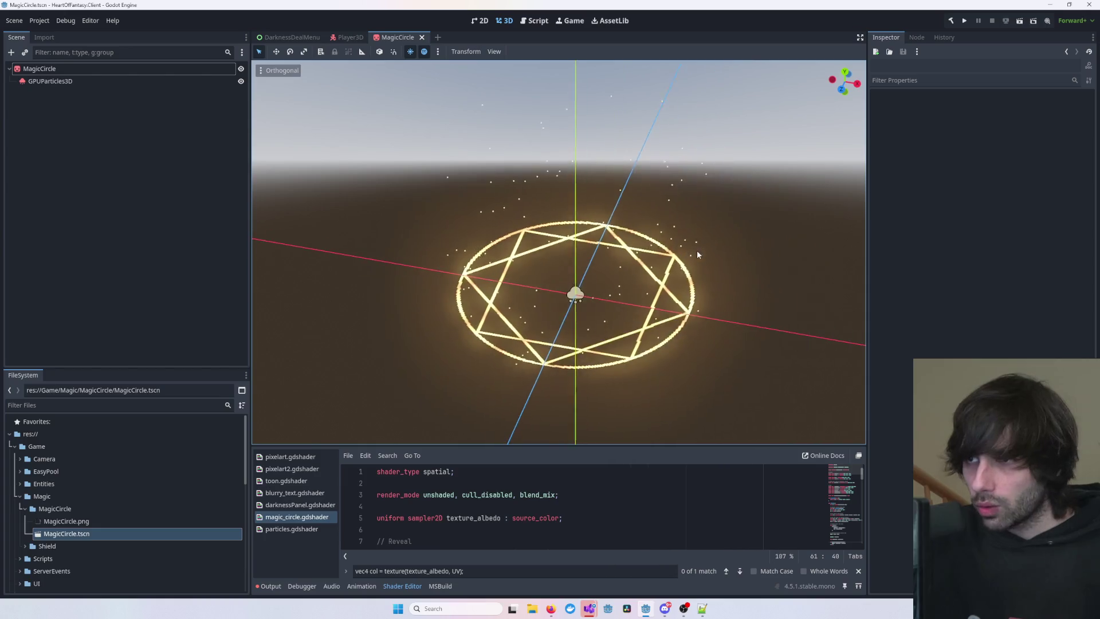
pyautogui.click(347, 37)
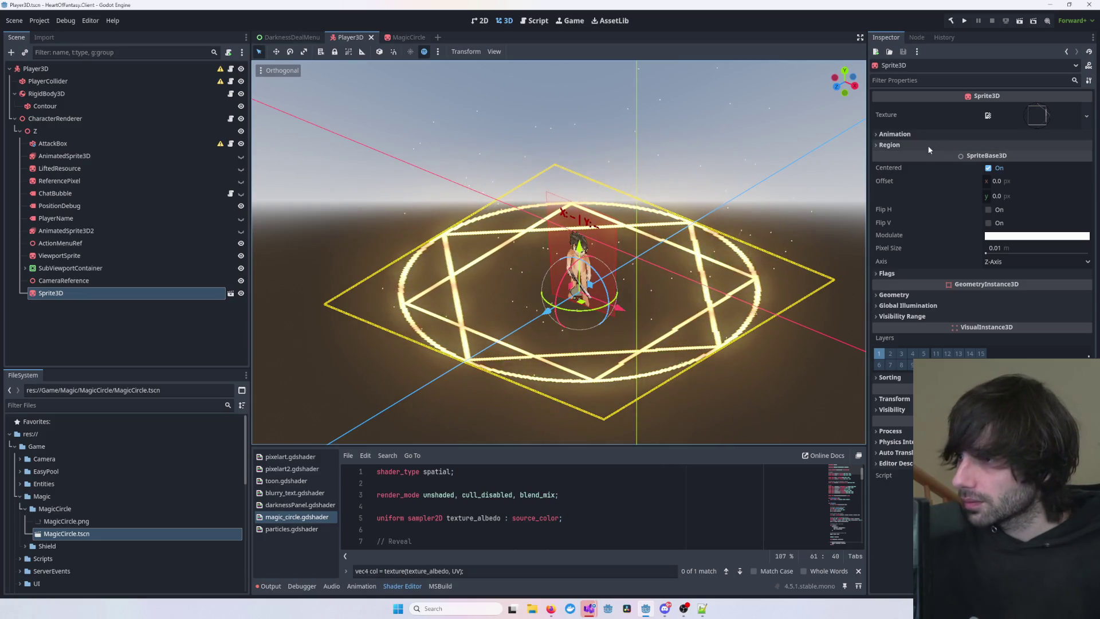
pyautogui.click(895, 399)
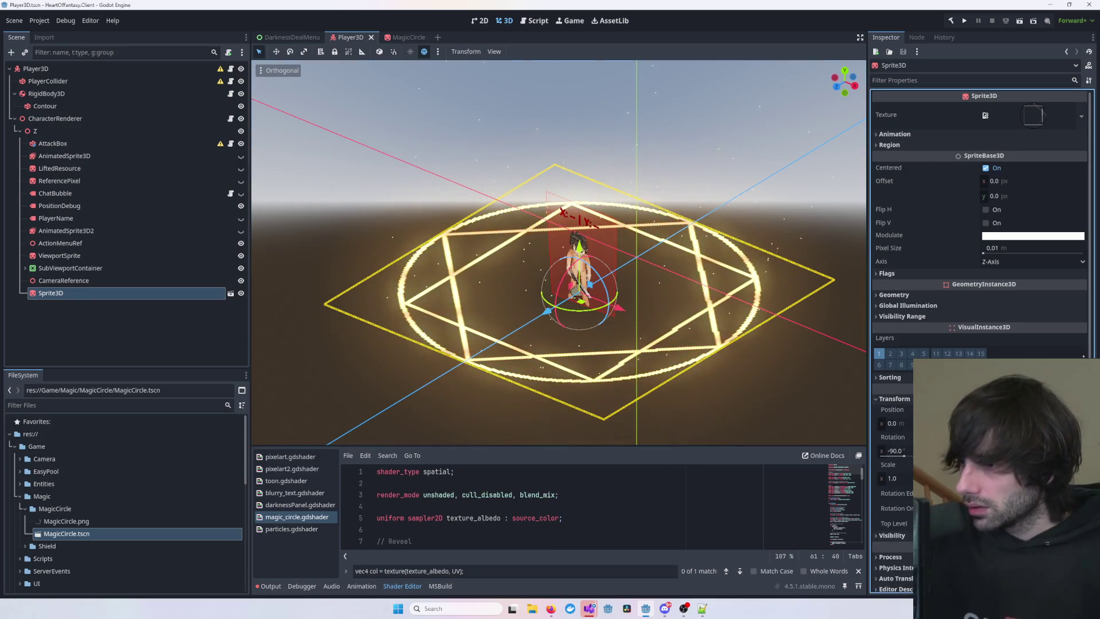
pyautogui.write('0.5')
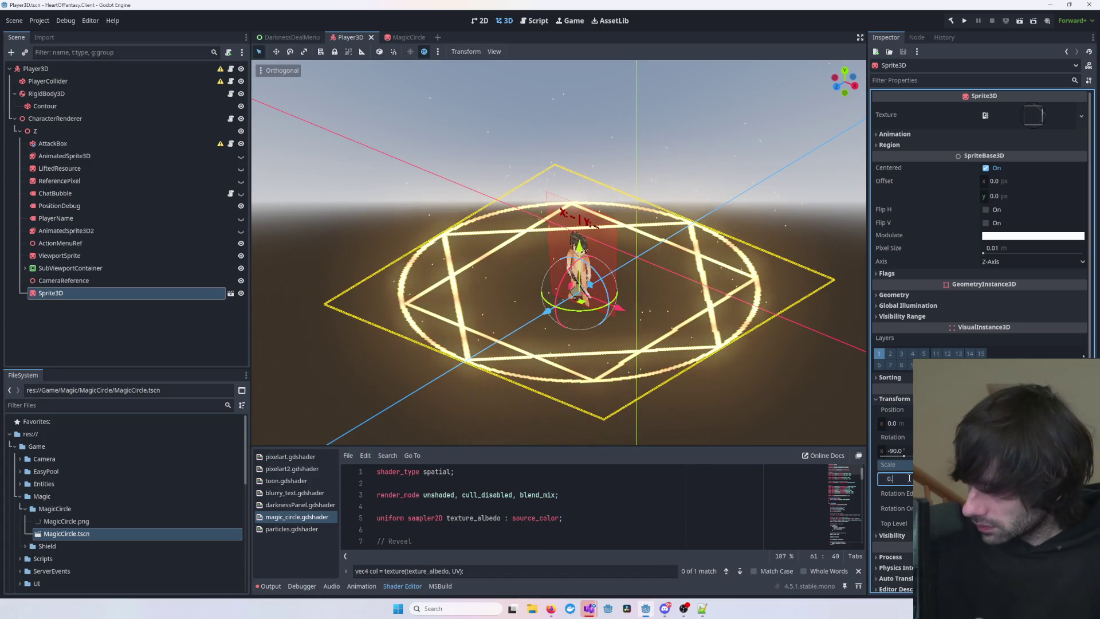
pyautogui.press('Return')
pyautogui.click(751, 215)
# - Reduce the Sprite3D magic circle's scale to 0.2
pyautogui.moveTo(751, 216)
pyautogui.mouseDown()
pyautogui.moveTo(720, 252)
pyautogui.moveTo(612, 222)
pyautogui.moveTo(815, 203)
pyautogui.moveTo(785, 211)
pyautogui.moveTo(749, 347)
pyautogui.mouseUp()
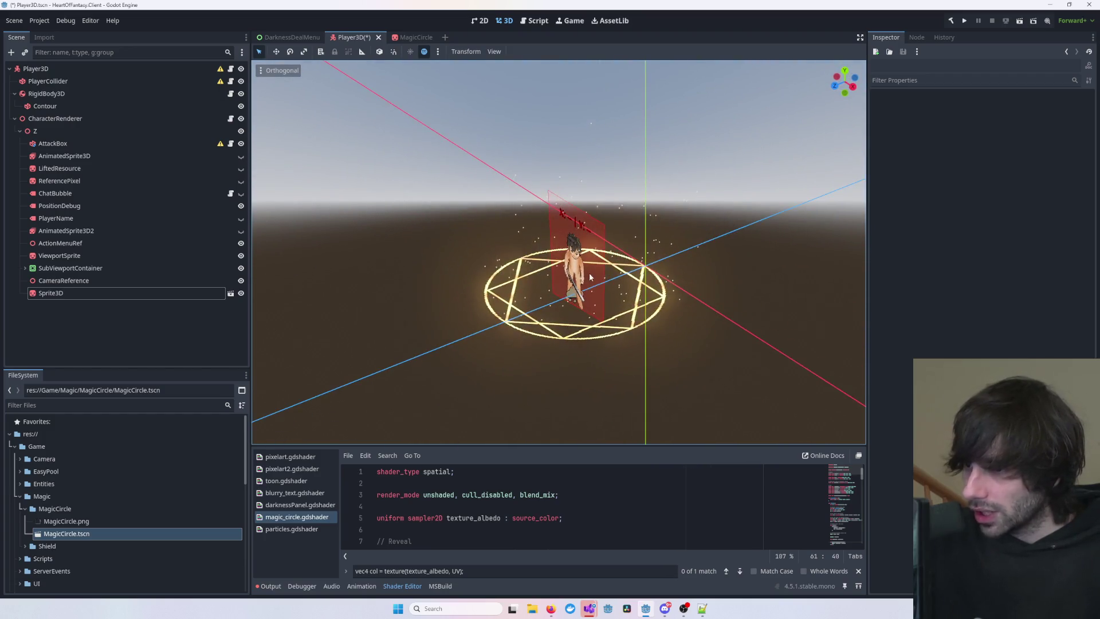
pyautogui.click(749, 347)
pyautogui.click(83, 293)
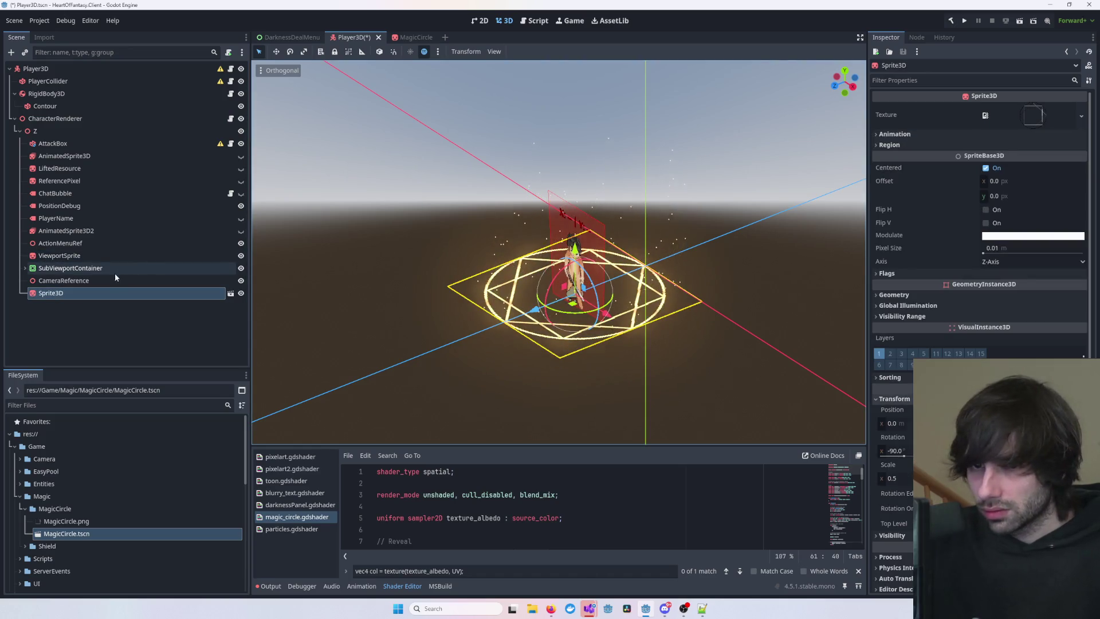
pyautogui.click(906, 476)
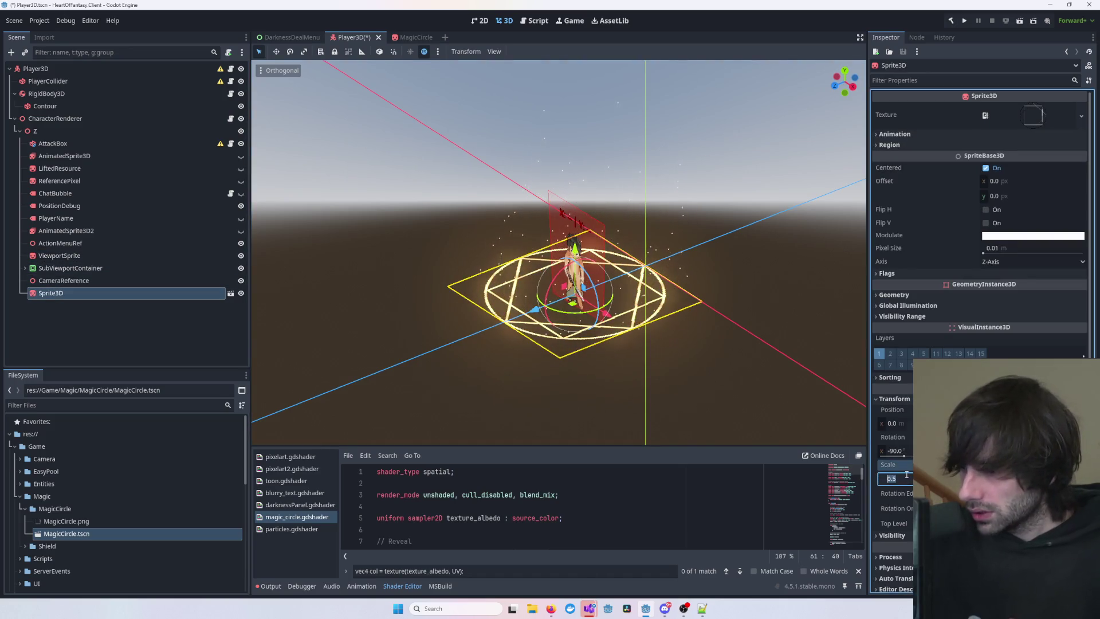
pyautogui.press('BackSpace')
pyautogui.press('Return')
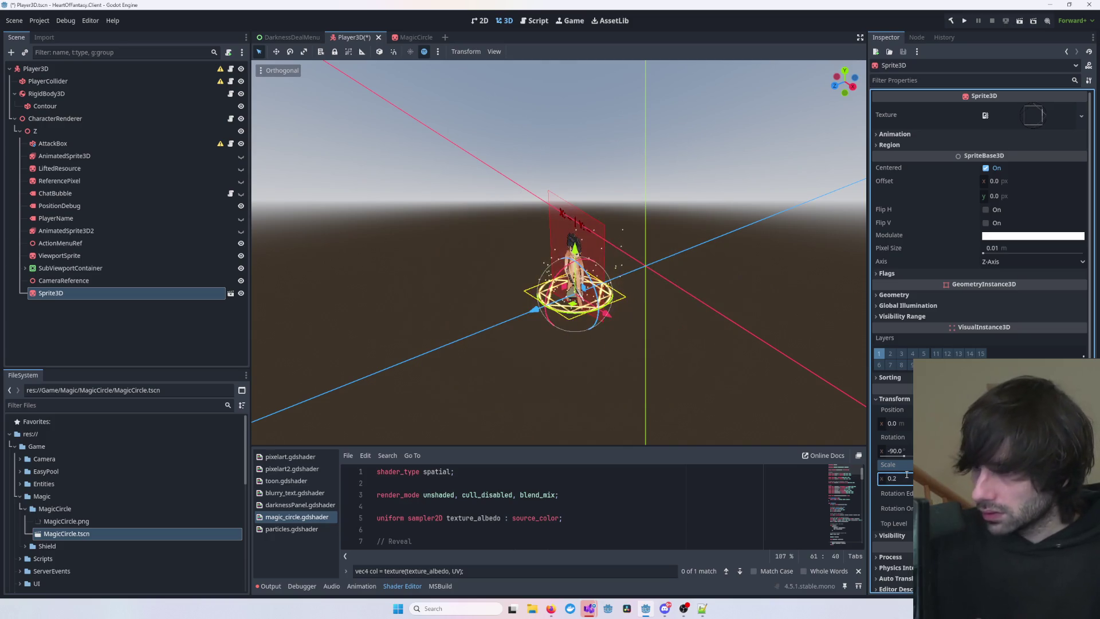
pyautogui.click(689, 351)
pyautogui.scroll(4, 701, 335)
pyautogui.moveTo(715, 315)
pyautogui.mouseDown()
pyautogui.moveTo(537, 347)
pyautogui.moveTo(492, 336)
pyautogui.moveTo(802, 287)
pyautogui.moveTo(769, 295)
pyautogui.mouseUp()
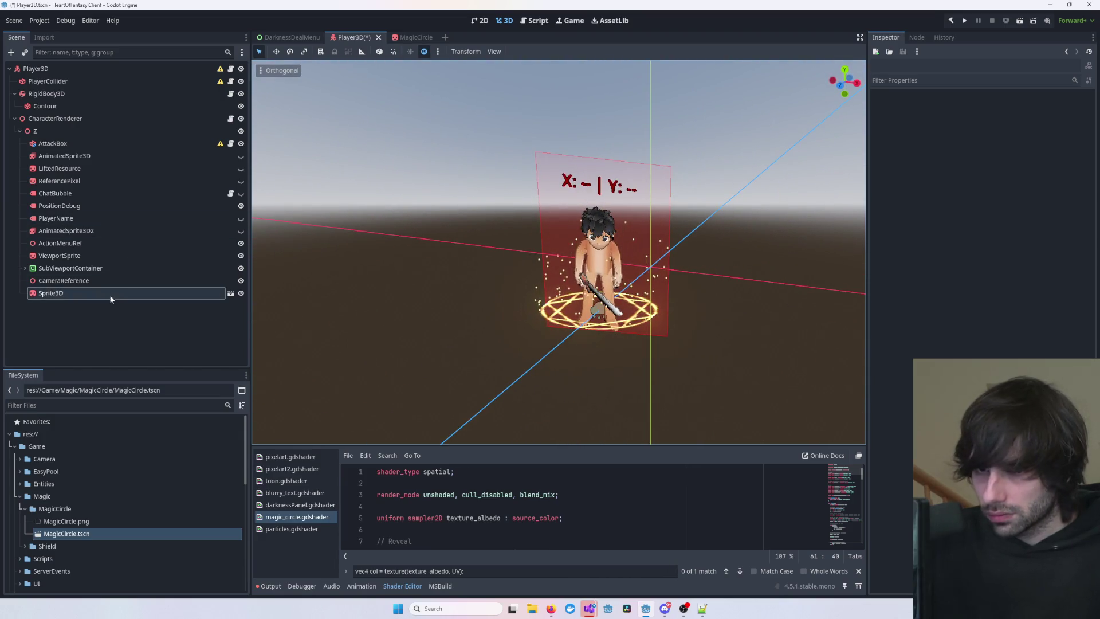
# - Lower the circle to the character's feet and fine-tune its scale
pyautogui.click(172, 293)
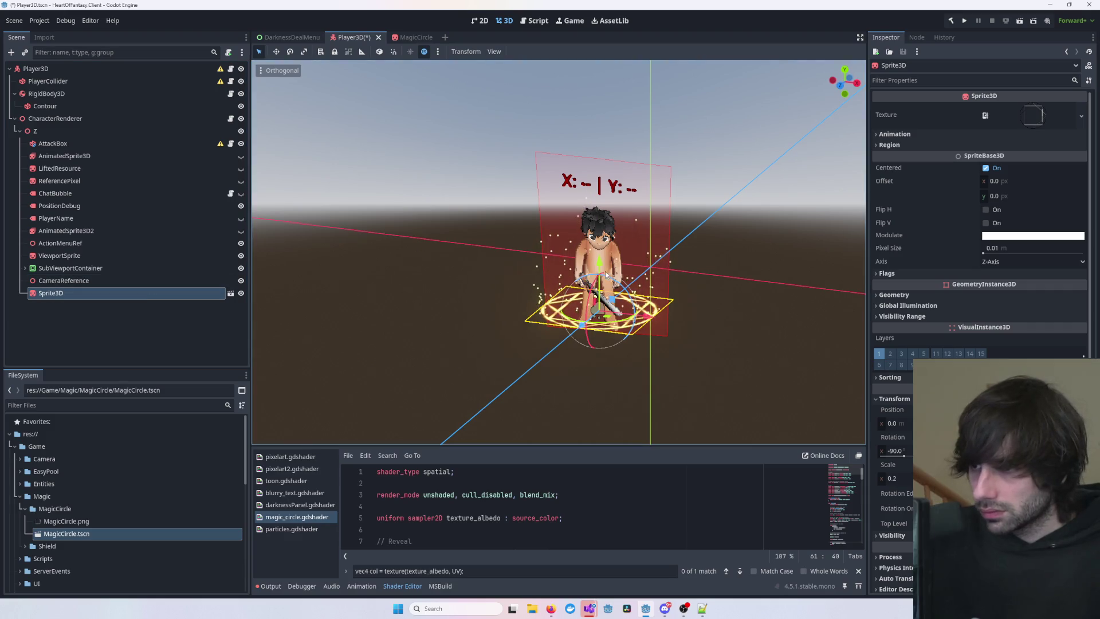
pyautogui.moveTo(601, 266); pyautogui.dragTo(601, 277)
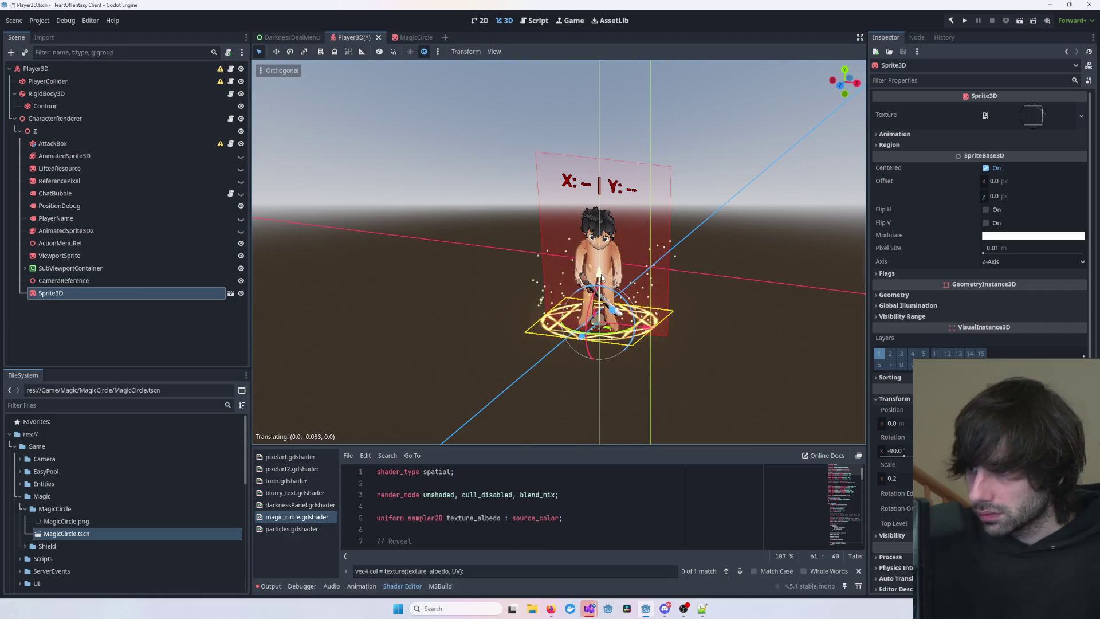
pyautogui.moveTo(735, 274)
pyautogui.mouseDown()
pyautogui.moveTo(653, 303)
pyautogui.moveTo(738, 269)
pyautogui.mouseUp()
pyautogui.click(653, 304)
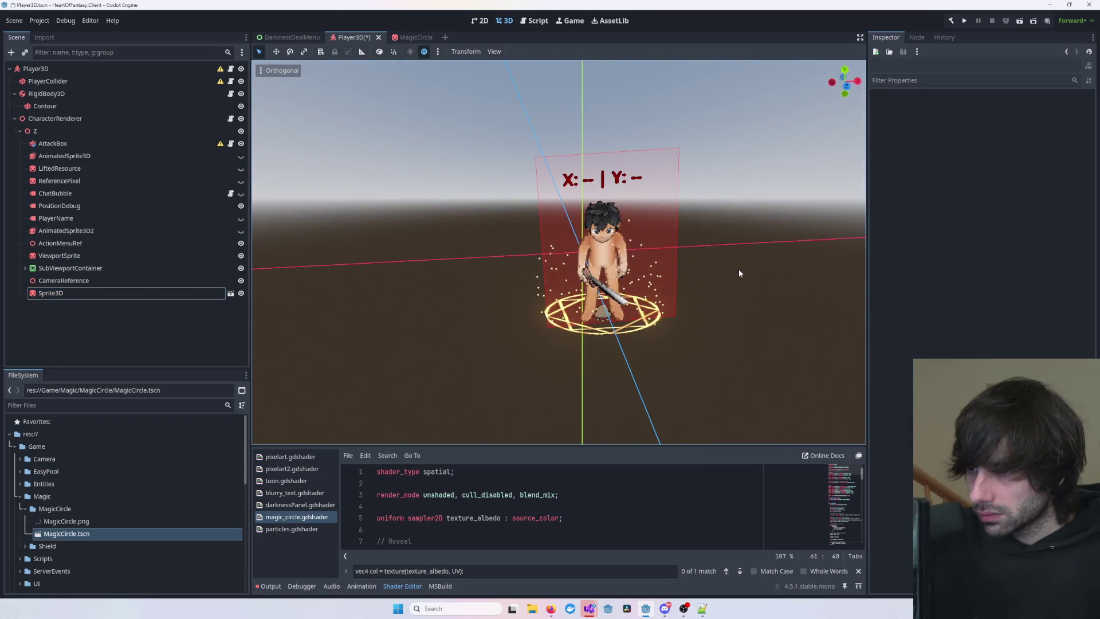
pyautogui.click(86, 292)
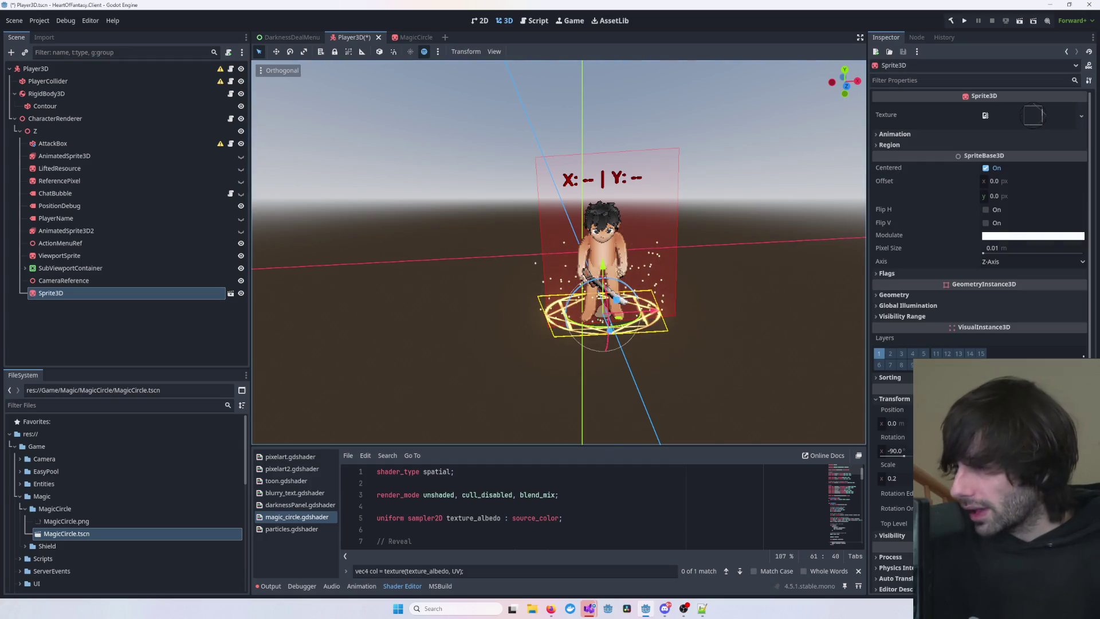
pyautogui.click(892, 478)
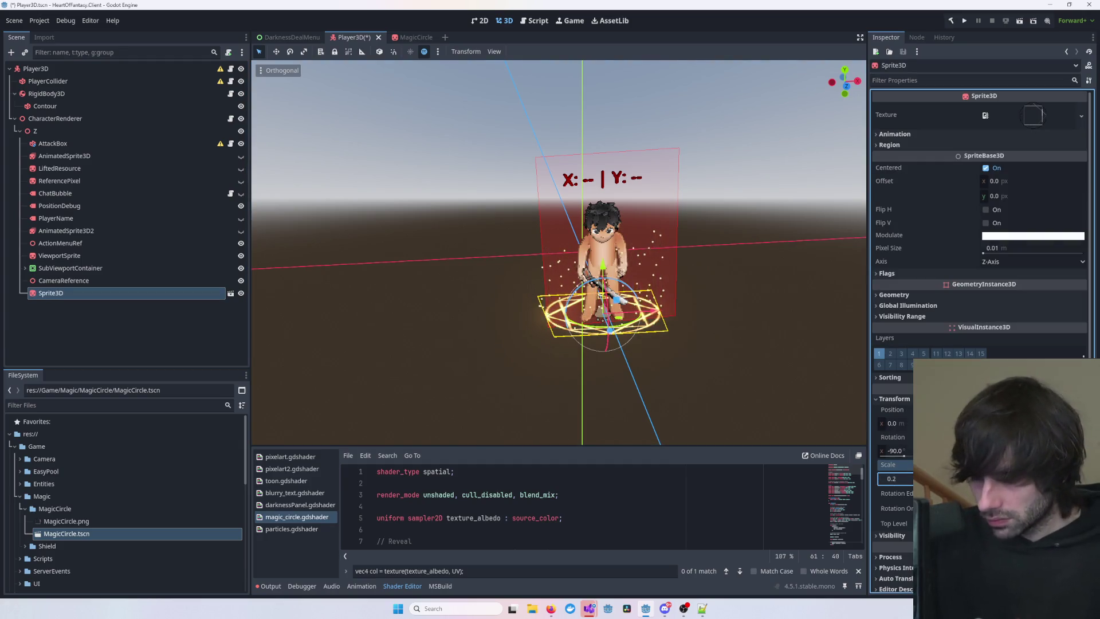
pyautogui.click(741, 329)
pyautogui.moveTo(741, 329)
pyautogui.mouseDown()
pyautogui.moveTo(790, 307)
pyautogui.moveTo(689, 310)
pyautogui.mouseUp()
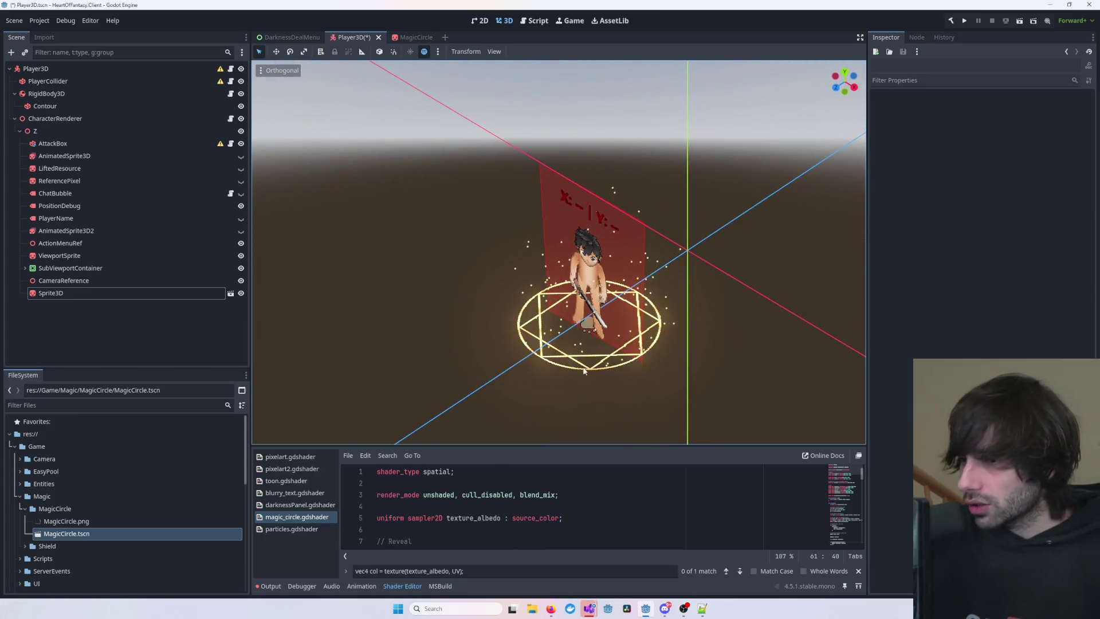
# - Run the Godot project and start debugging InstanceService in Visual Studio with F5
pyautogui.click(964, 25)
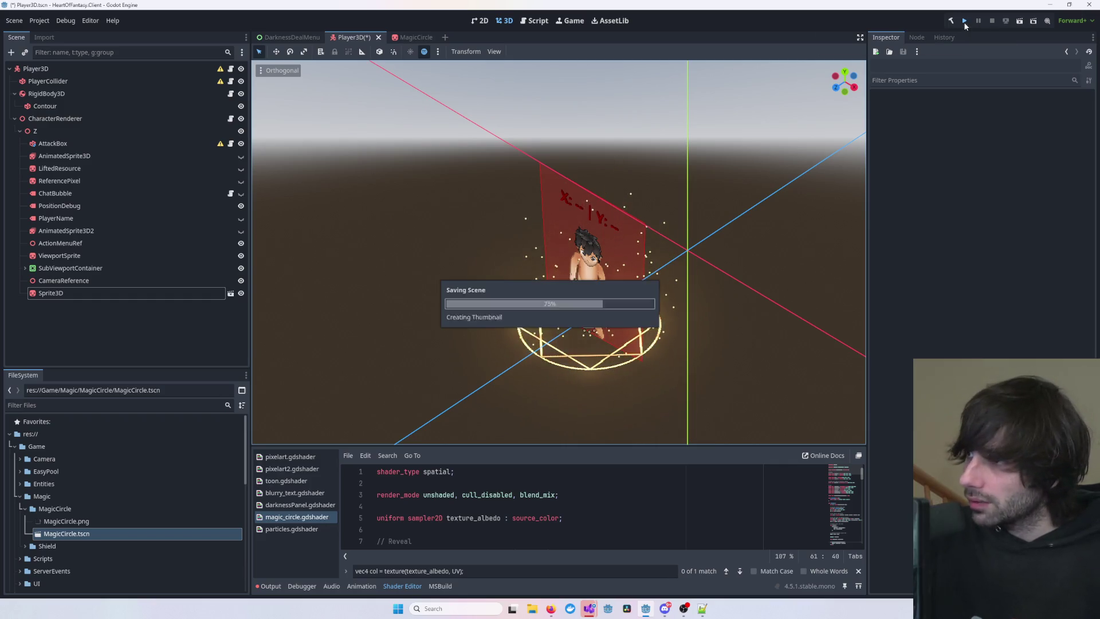
pyautogui.moveTo(584, 604)
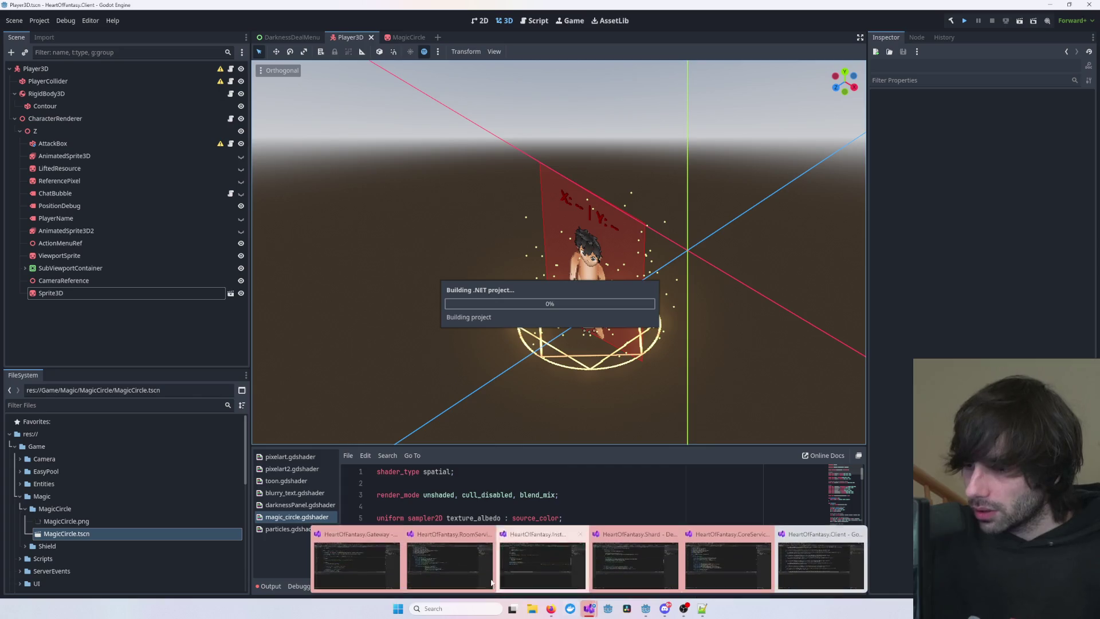
pyautogui.click(391, 561)
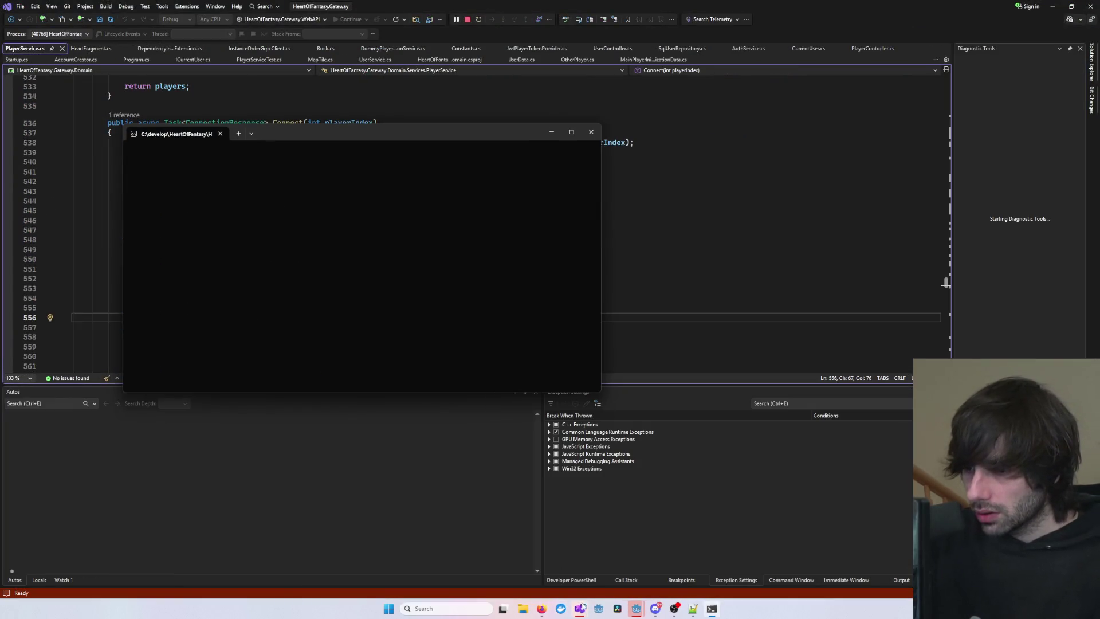
pyautogui.moveTo(584, 608)
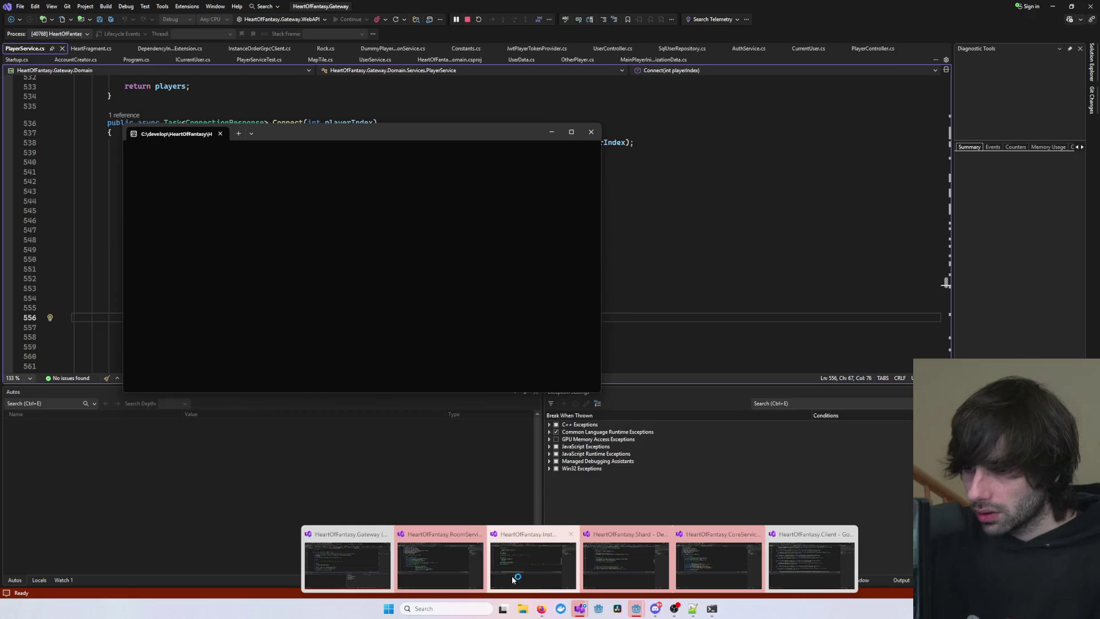
pyautogui.click(527, 559)
pyautogui.click(539, 564)
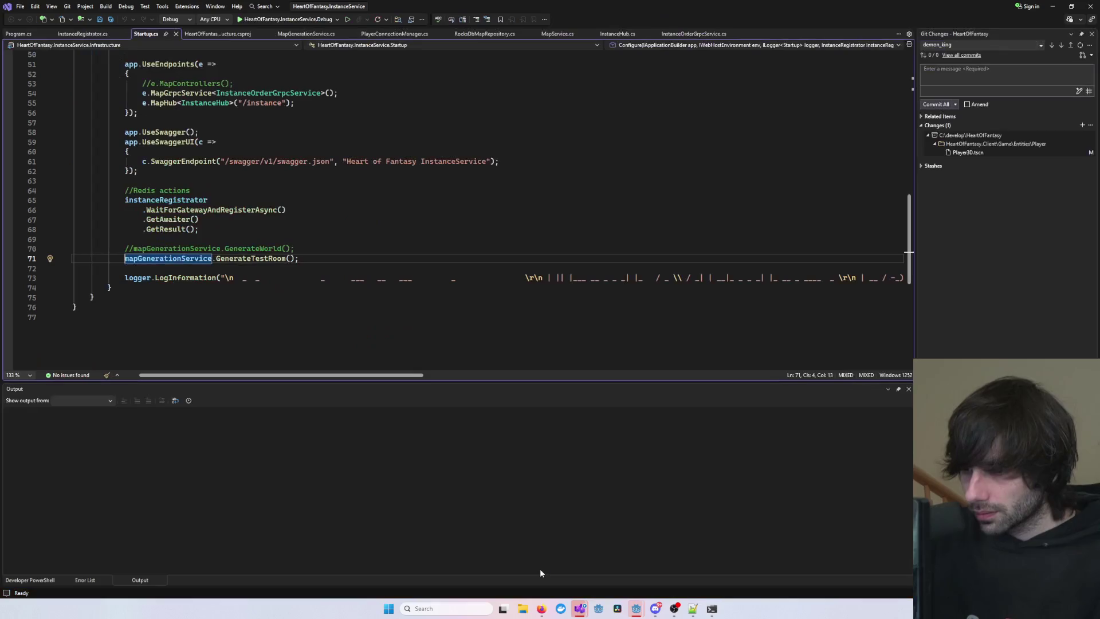
pyautogui.press('F5')
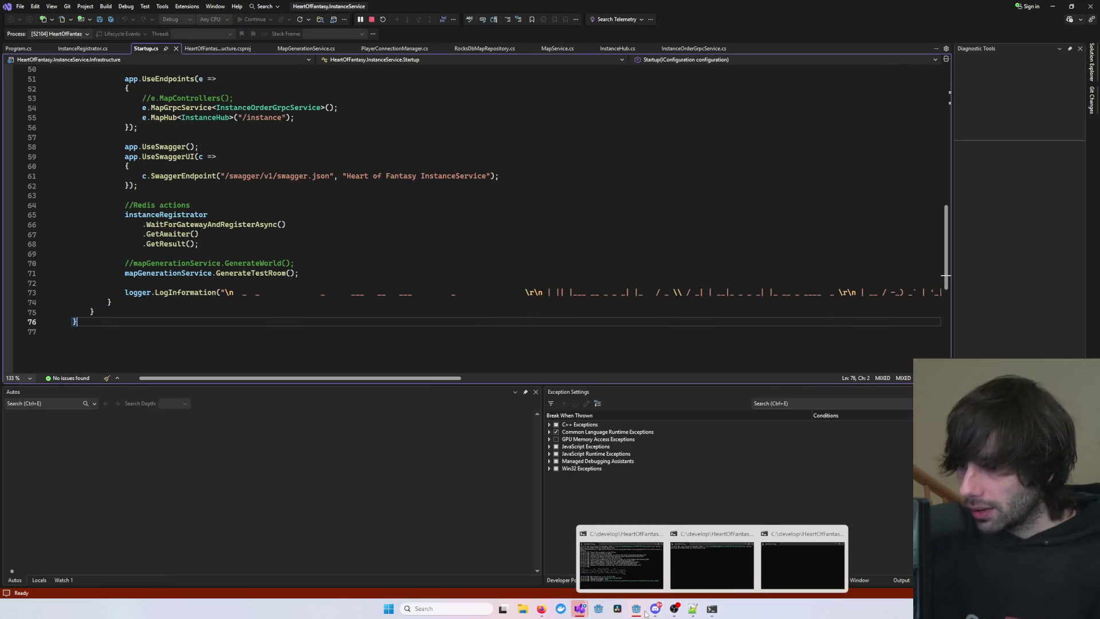
pyautogui.moveTo(635, 608)
pyautogui.click(603, 558)
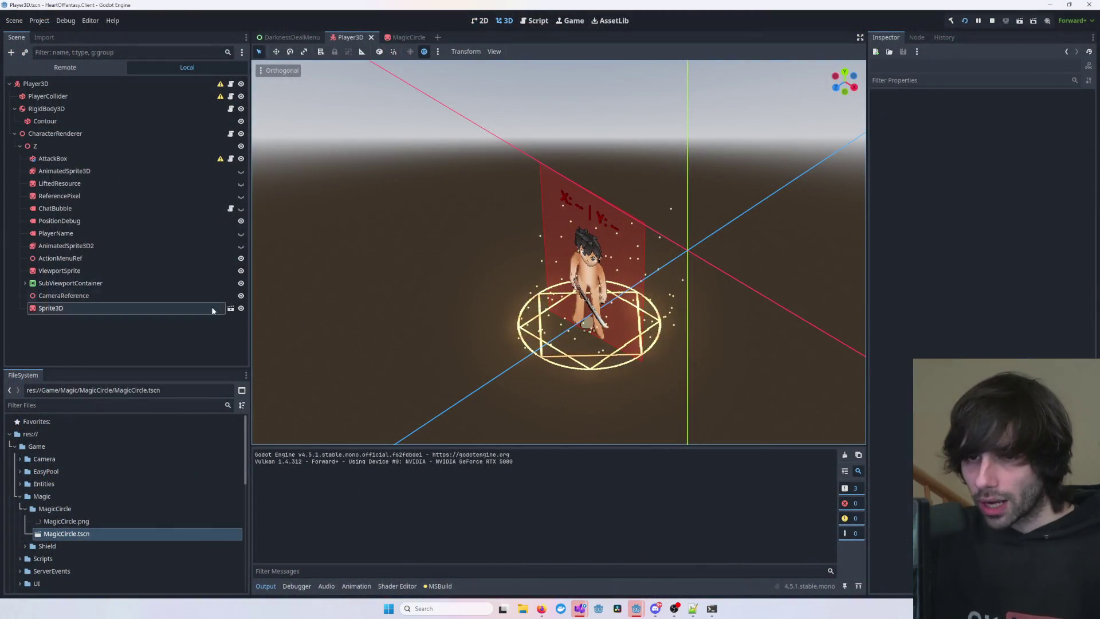
# - Switch to the MagicCircle scene and scroll the Inspector to Flags and Material Override
pyautogui.click(518, 348)
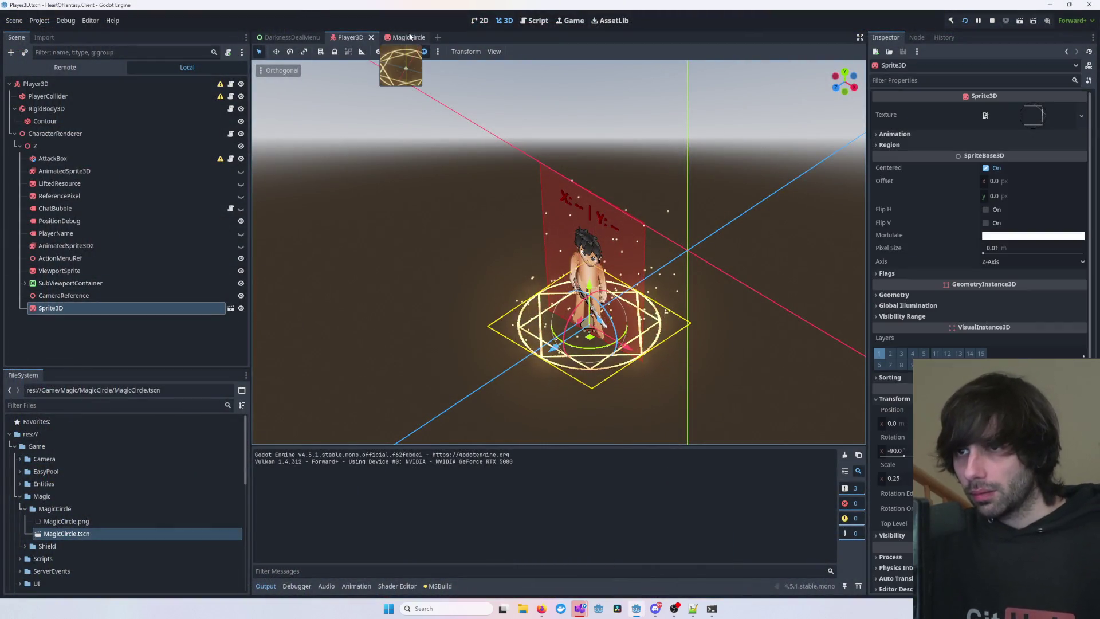
pyautogui.click(409, 37)
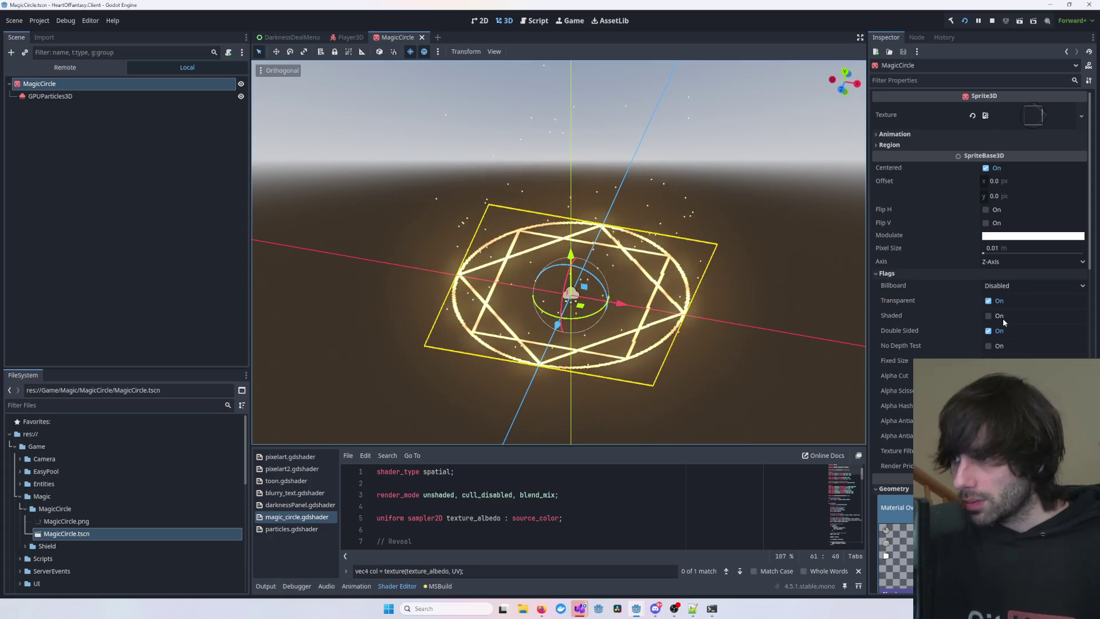
pyautogui.scroll(-2, 1003, 320)
pyautogui.scroll(-4, 980, 286)
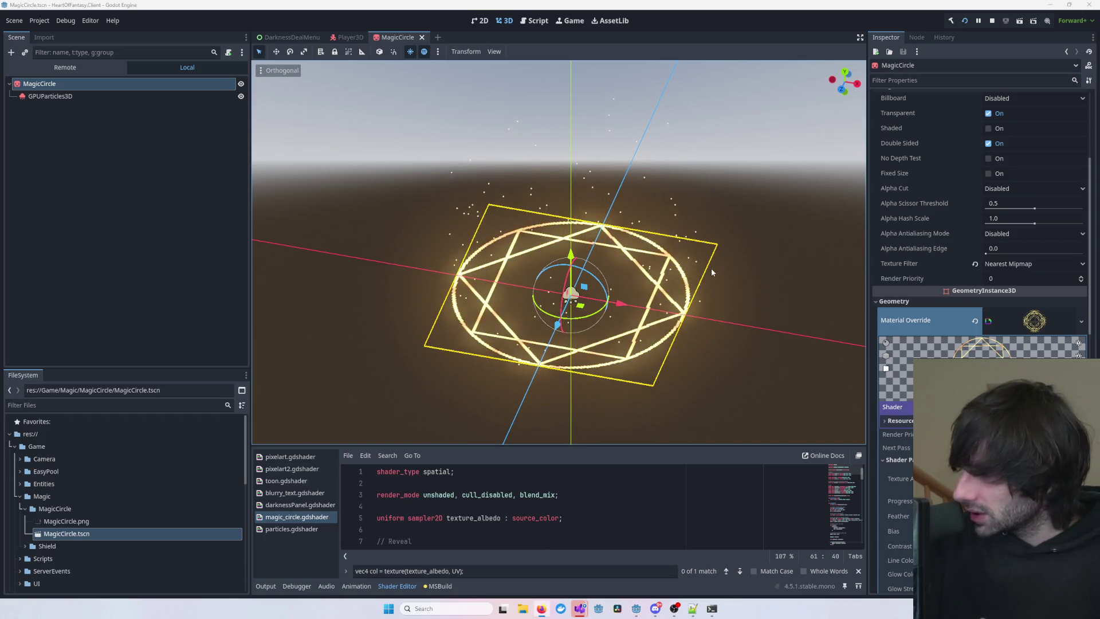
pyautogui.scroll(-3, 716, 343)
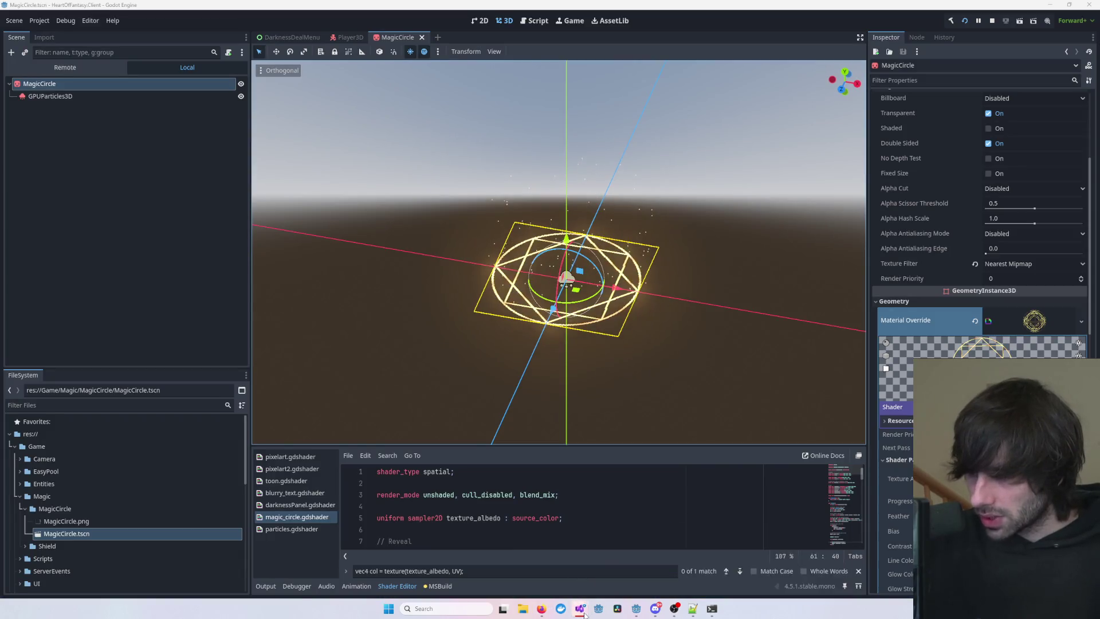
pyautogui.moveTo(581, 610)
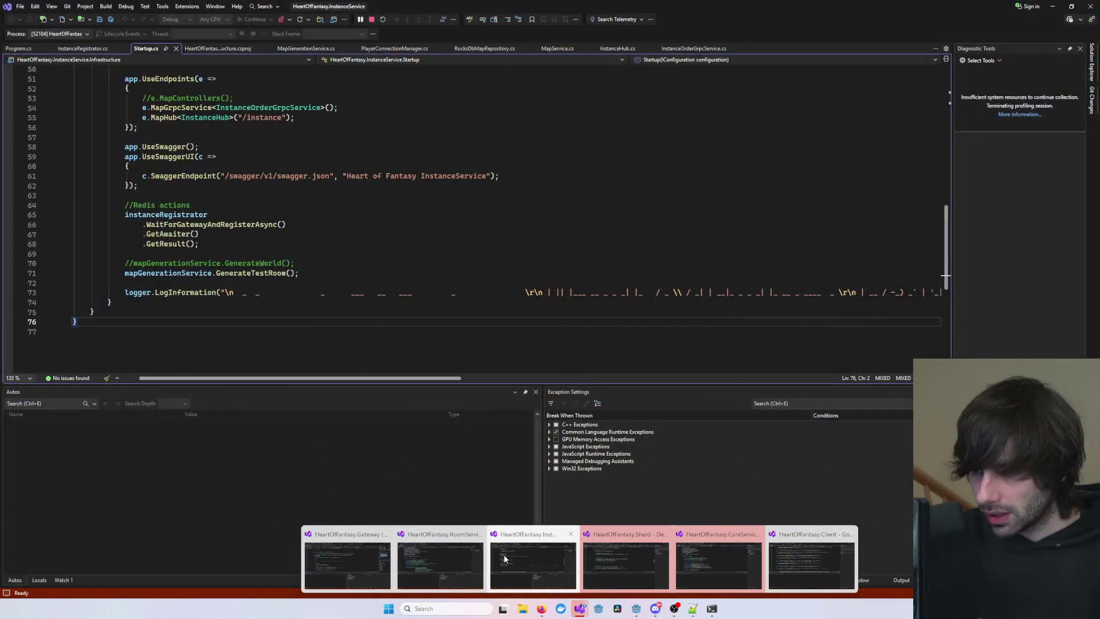
# - Start debugging CoreService and the game client with F5 in Visual Studio
pyautogui.click(626, 561)
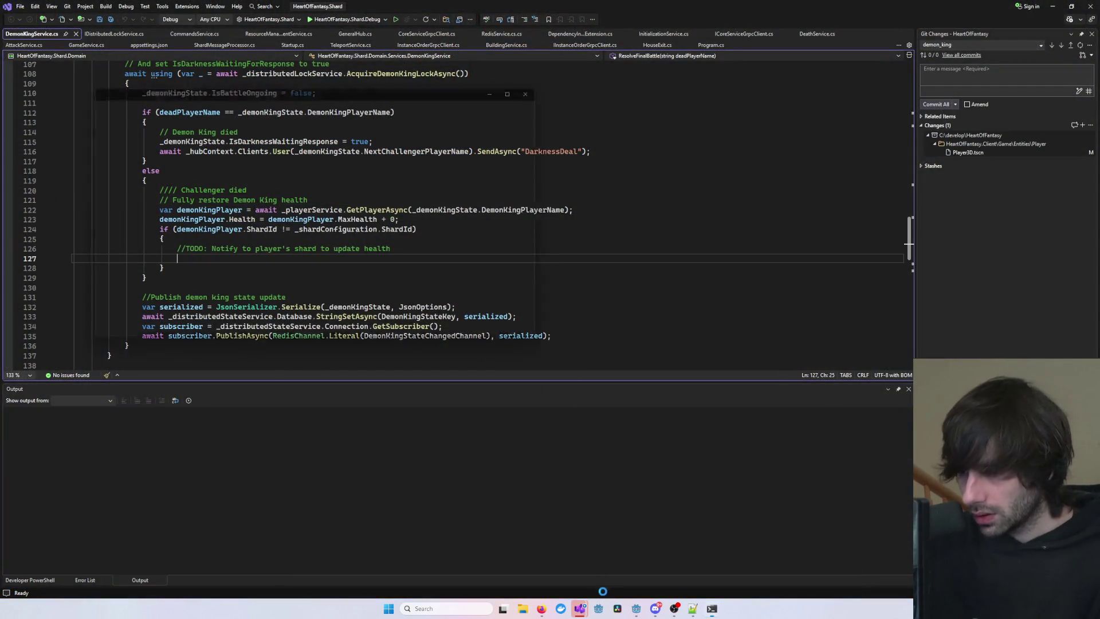
pyautogui.moveTo(581, 609)
pyautogui.click(647, 561)
pyautogui.press('F5')
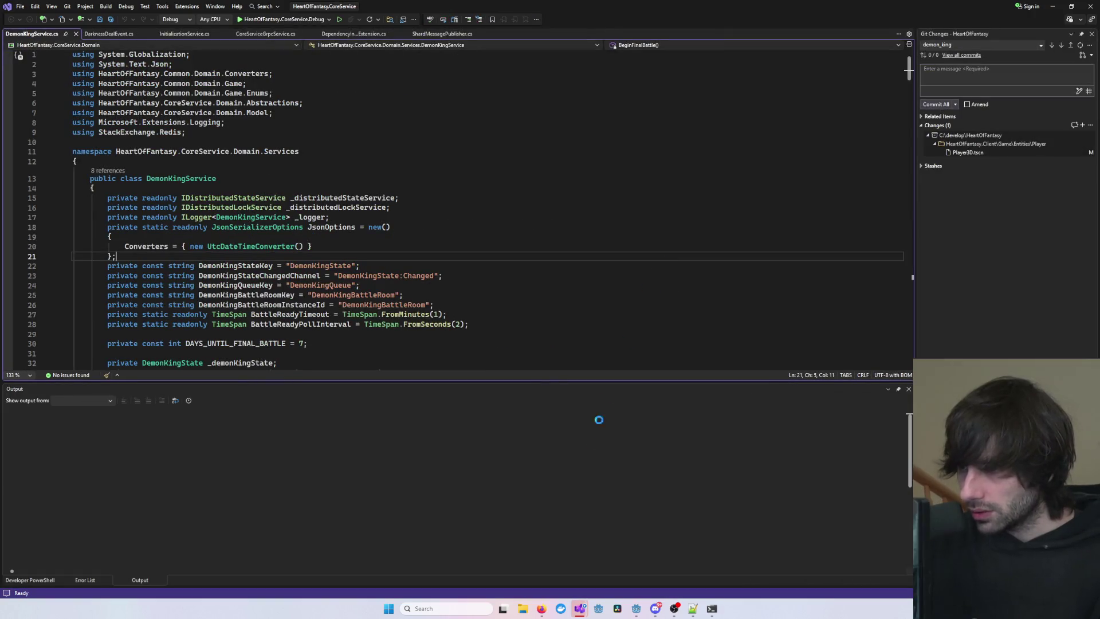
pyautogui.moveTo(582, 610)
pyautogui.click(739, 561)
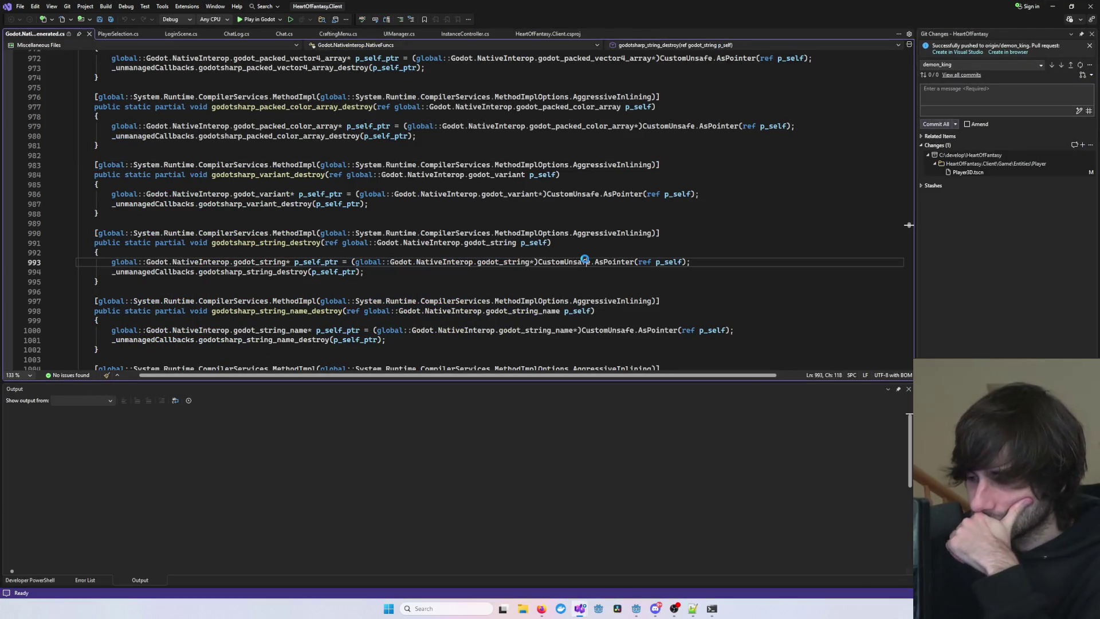
pyautogui.press('F5')
pyautogui.moveTo(723, 611)
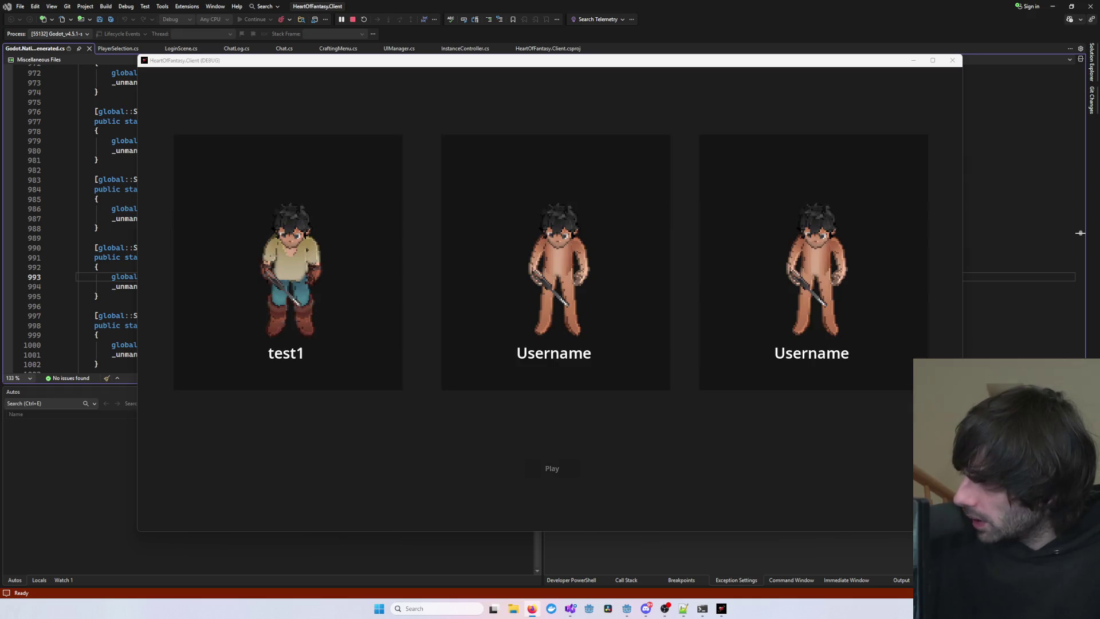
# - Play as the first character and walk it across the map to X:4 Y:4
pyautogui.click(297, 246)
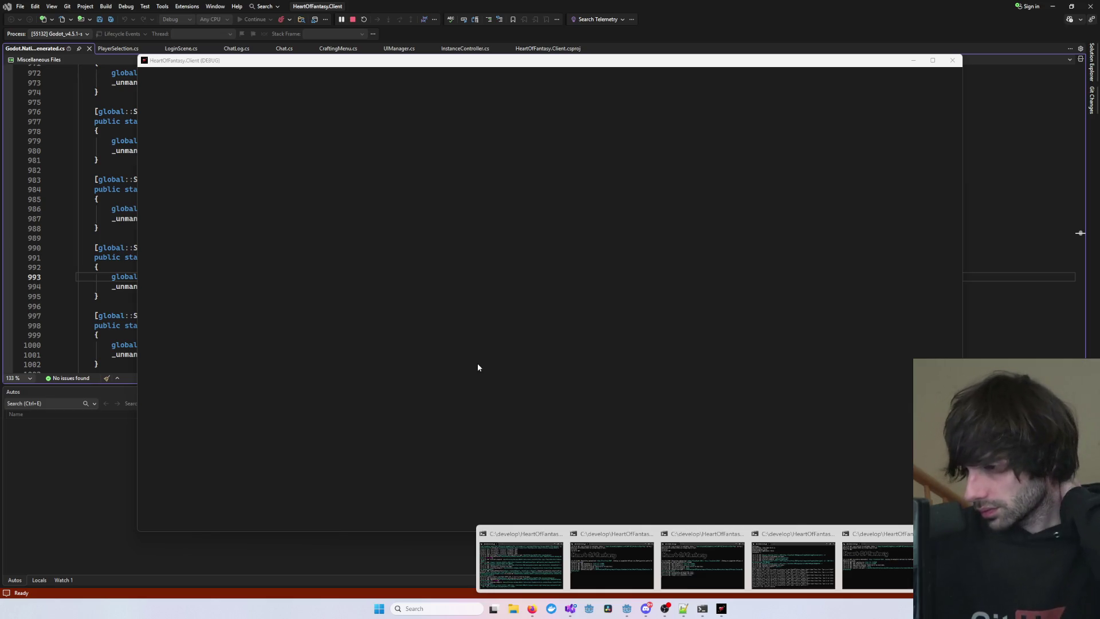
pyautogui.scroll(5, 593, 321)
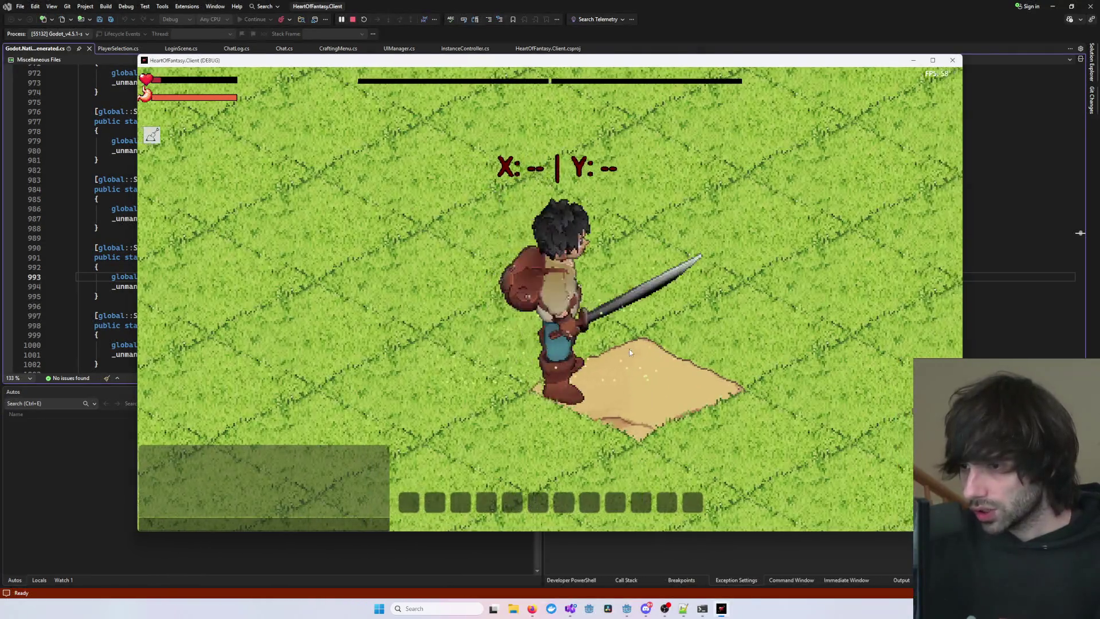
pyautogui.scroll(-5, 626, 349)
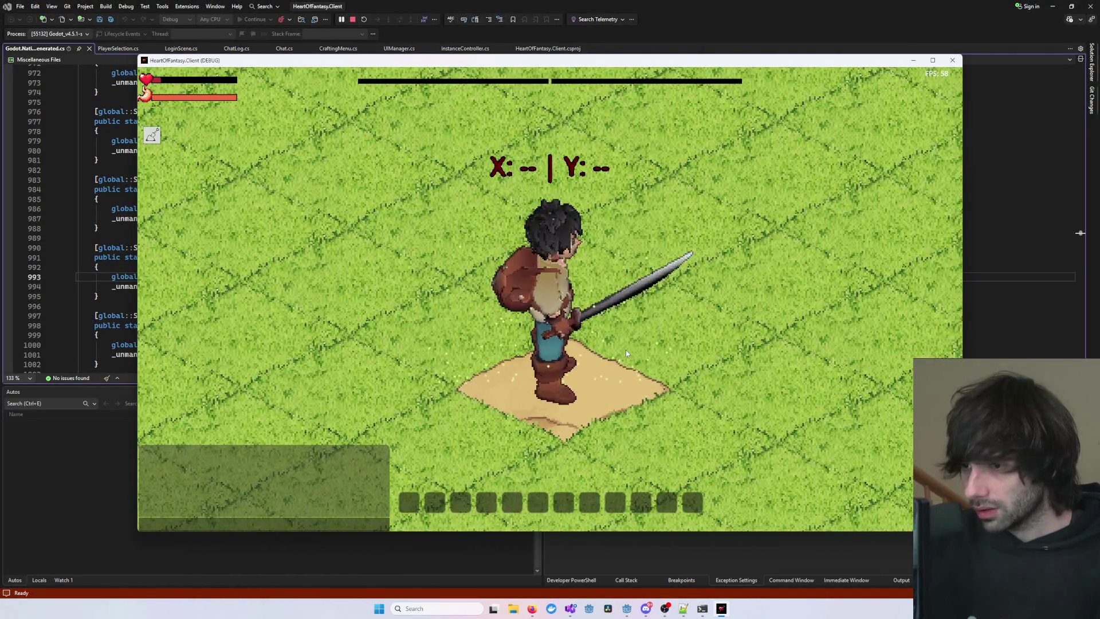
pyautogui.press('w')
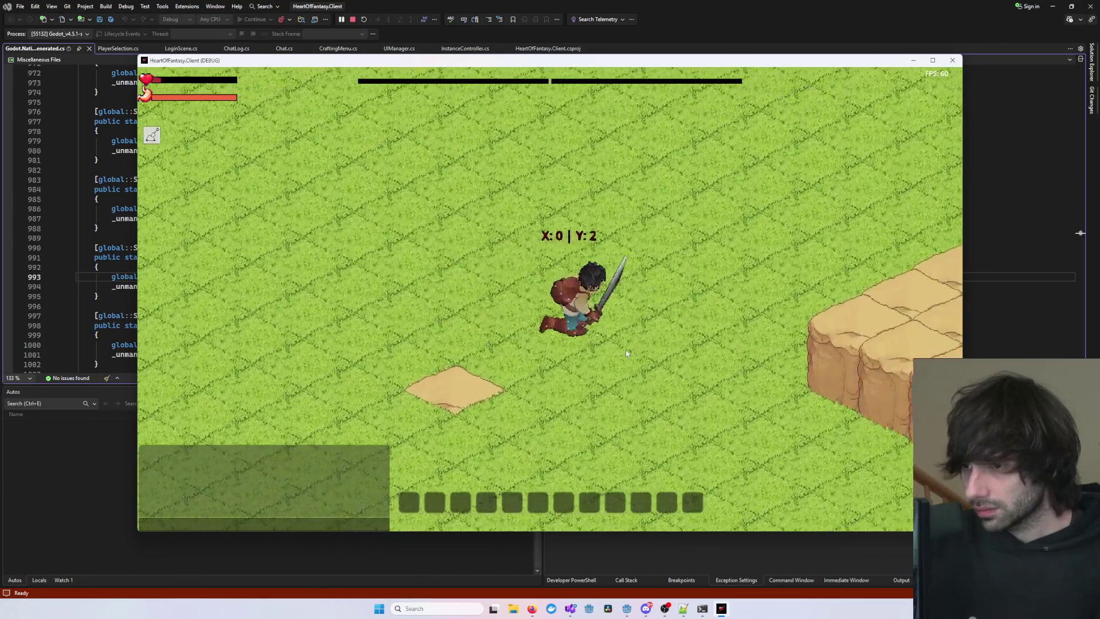
pyautogui.press('w')
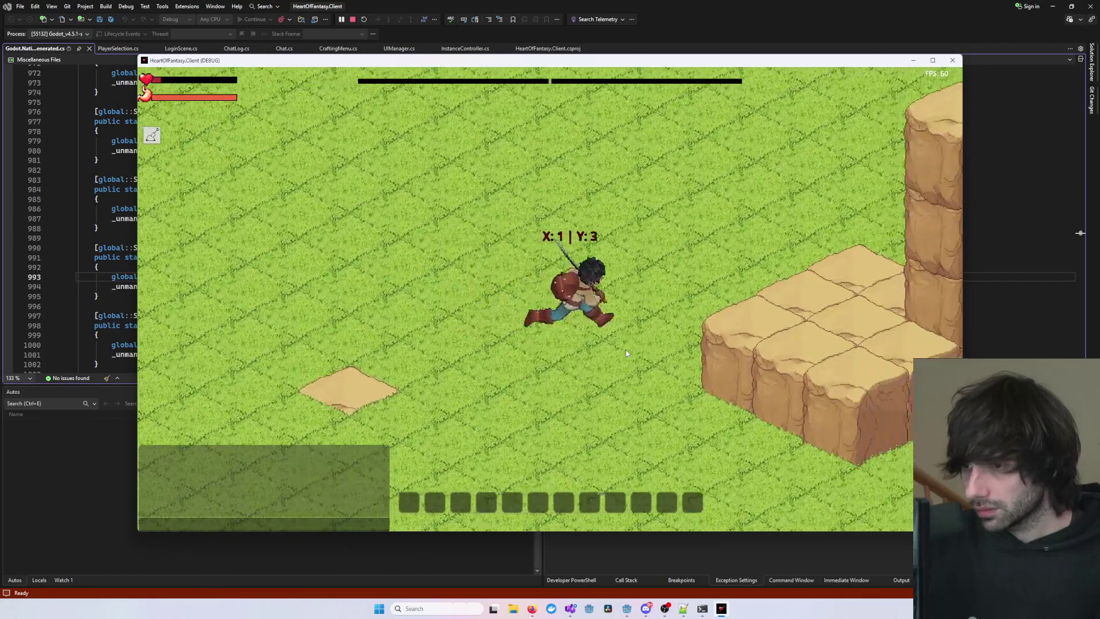
pyautogui.press('a')
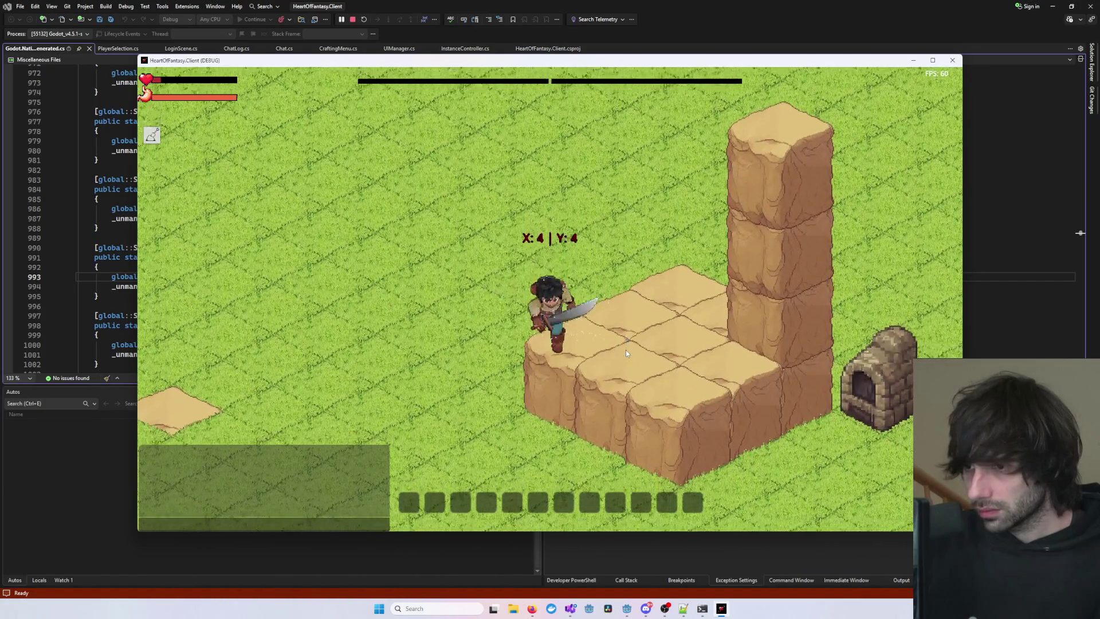
pyautogui.scroll(5, 622, 350)
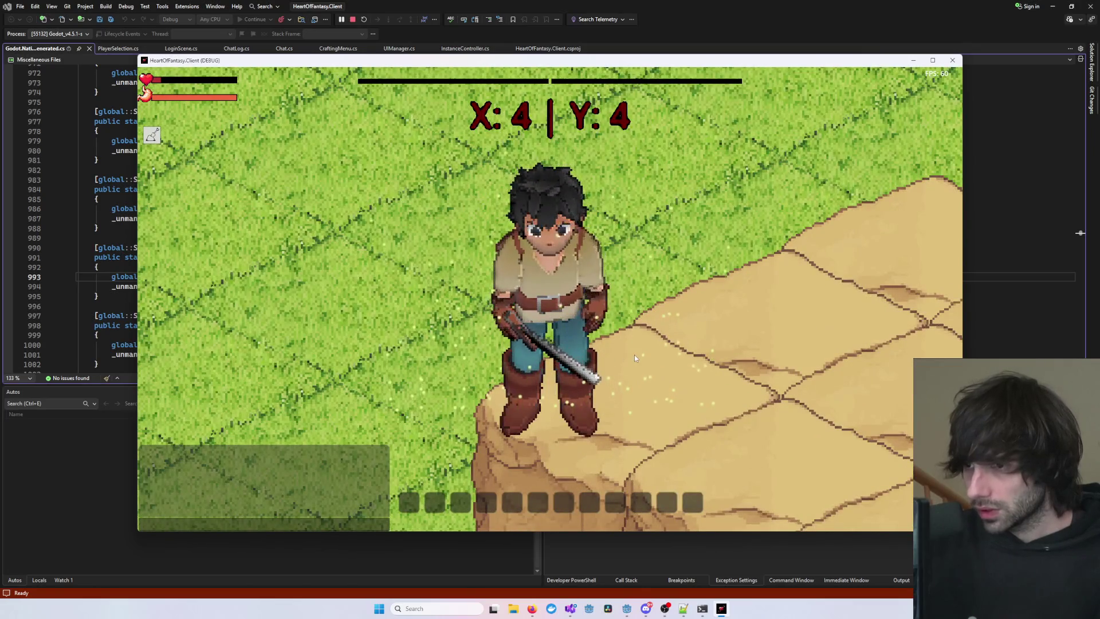
pyautogui.click(634, 355)
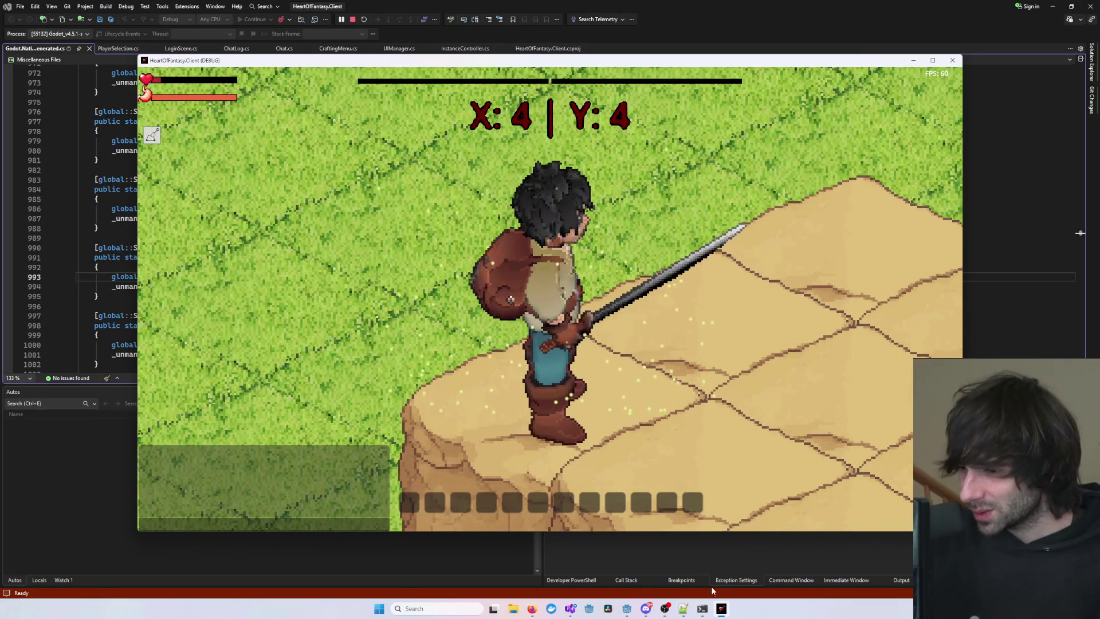
# - Return to the editor and settle on the Player3D scene, orbiting to a lower angle around the player
pyautogui.moveTo(627, 608)
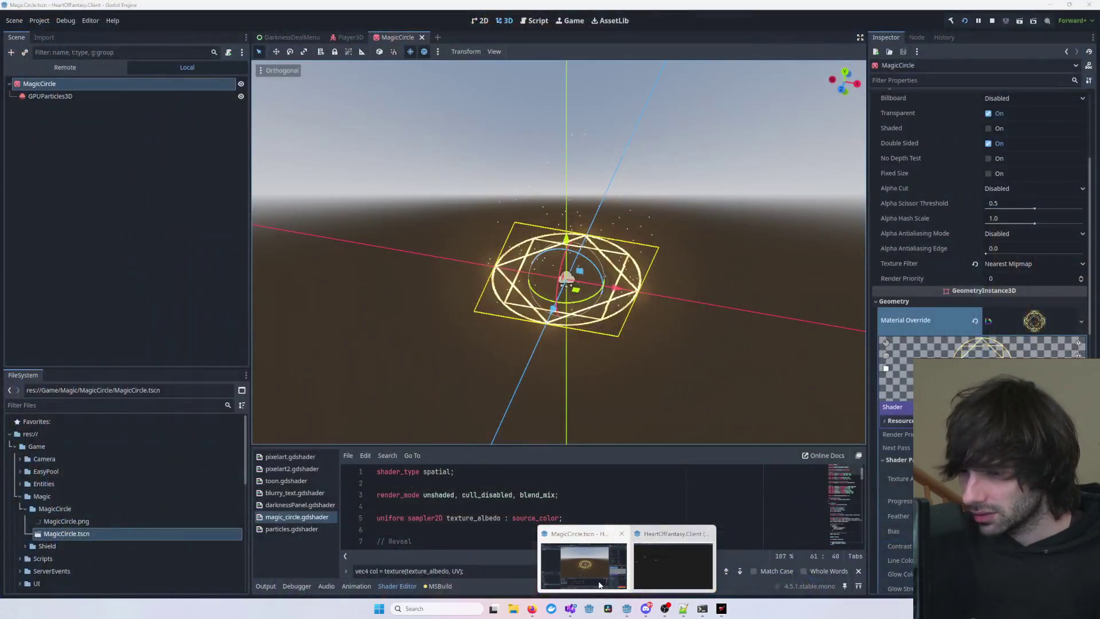
pyautogui.click(585, 564)
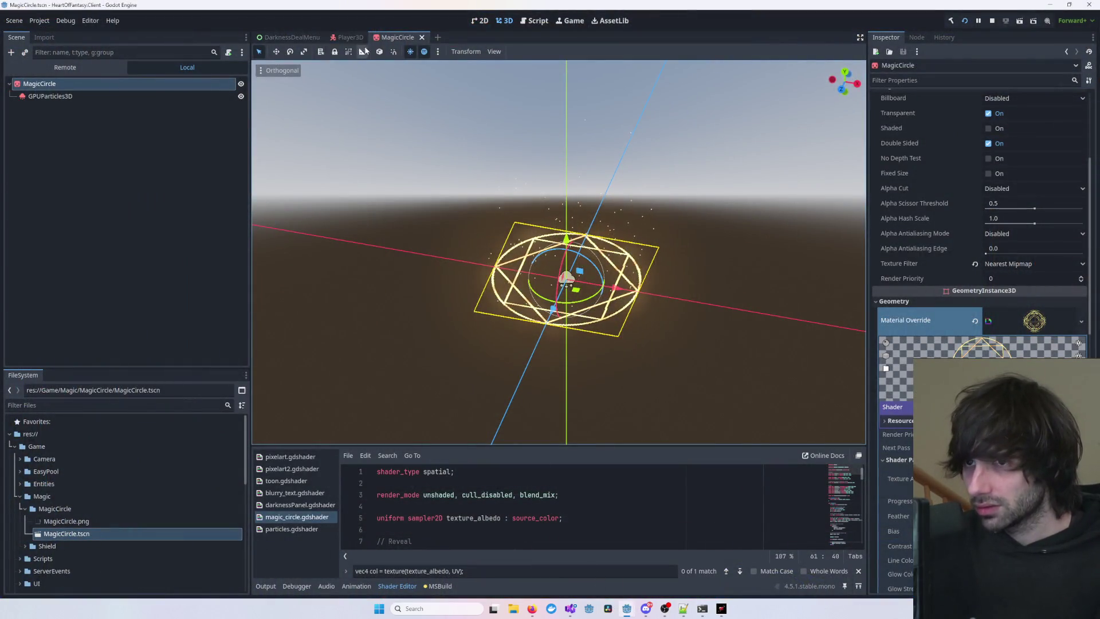
pyautogui.click(347, 37)
pyautogui.click(400, 37)
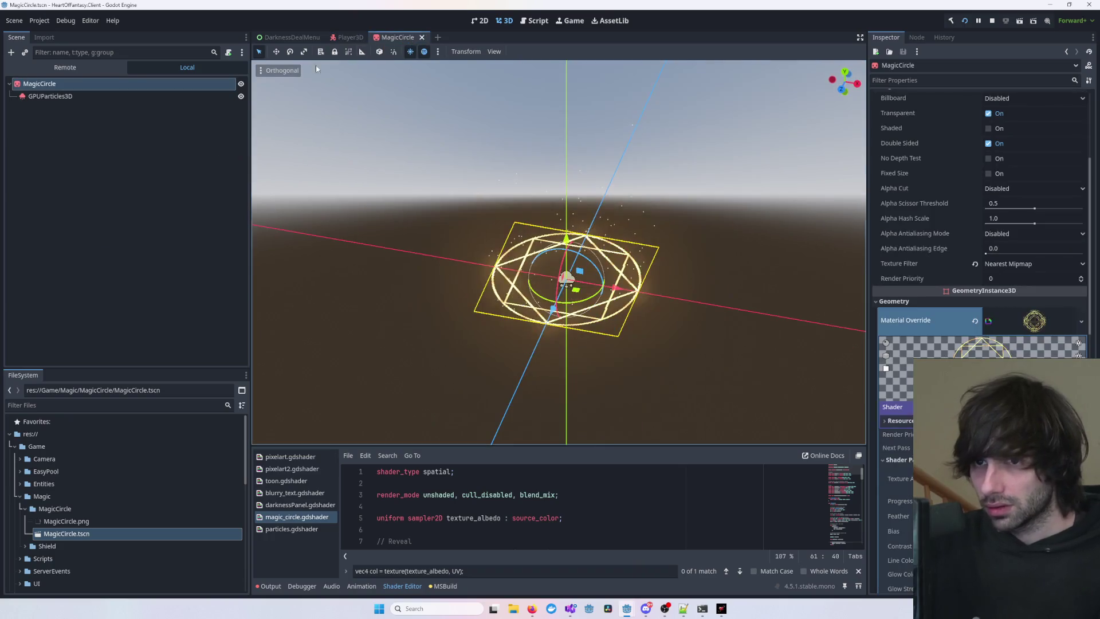
pyautogui.click(349, 39)
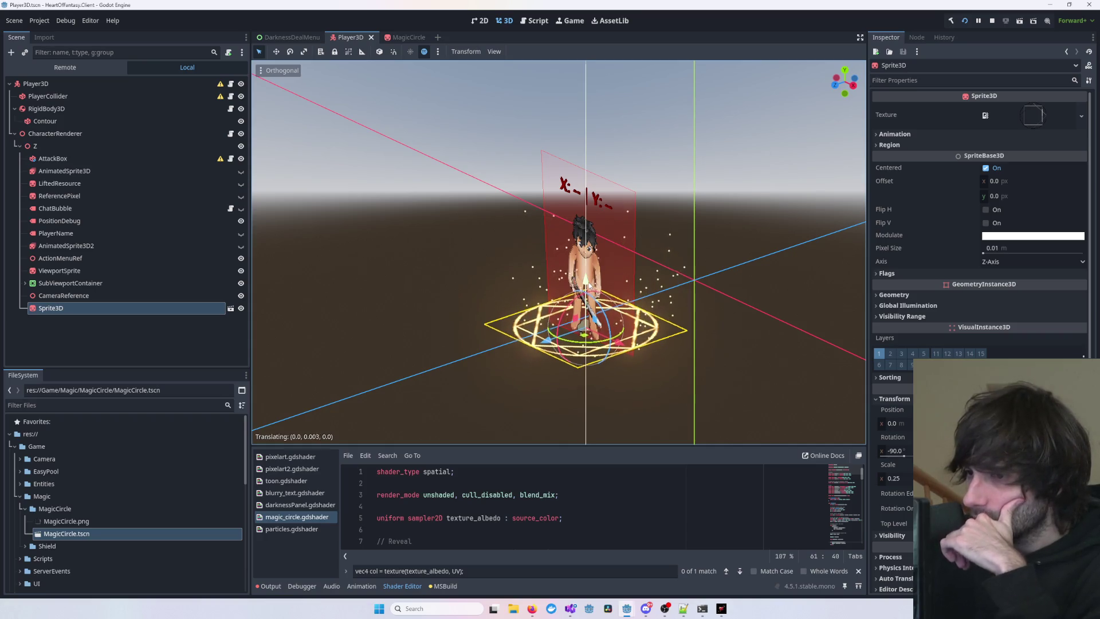
pyautogui.moveTo(588, 282); pyautogui.dragTo(649, 309)
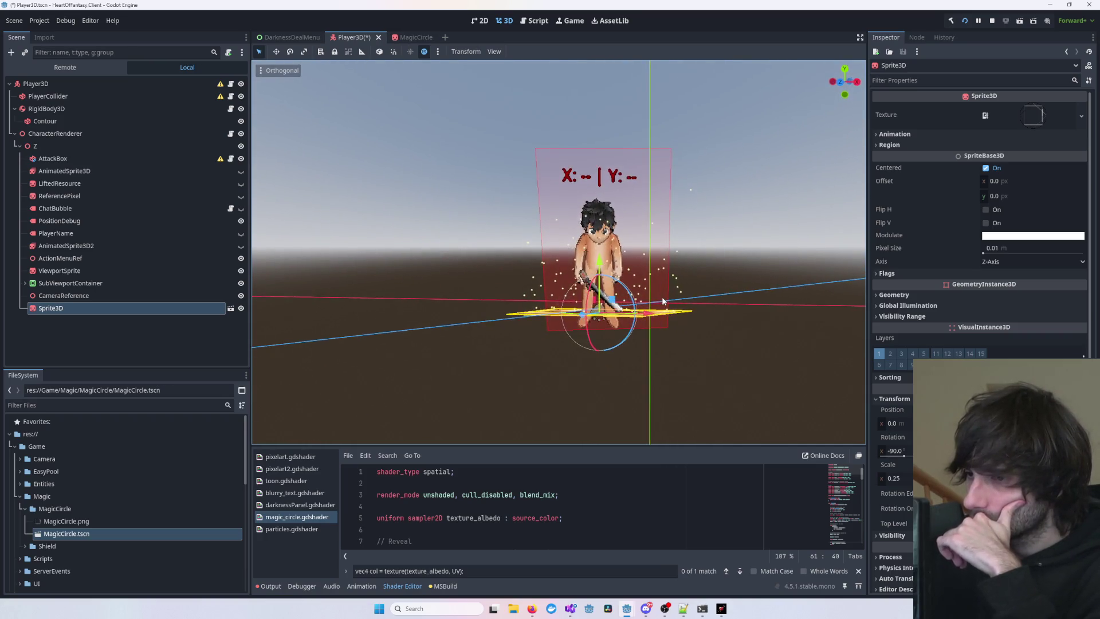
# - Hide the game window, select the ViewportSprite node and save the Player3D scene
pyautogui.click(725, 609)
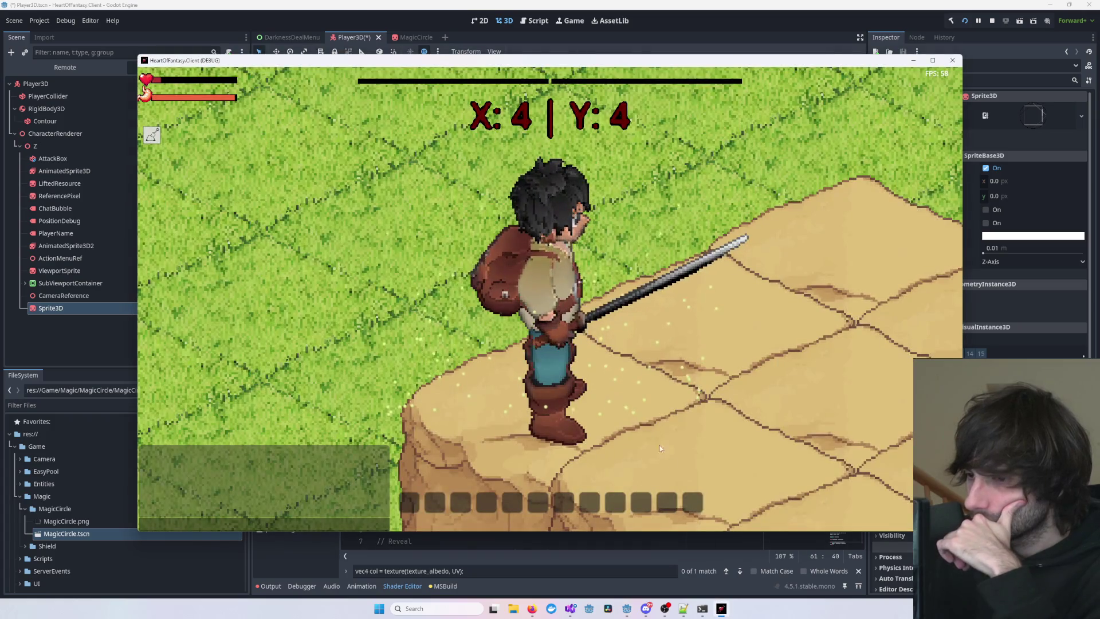
pyautogui.click(723, 609)
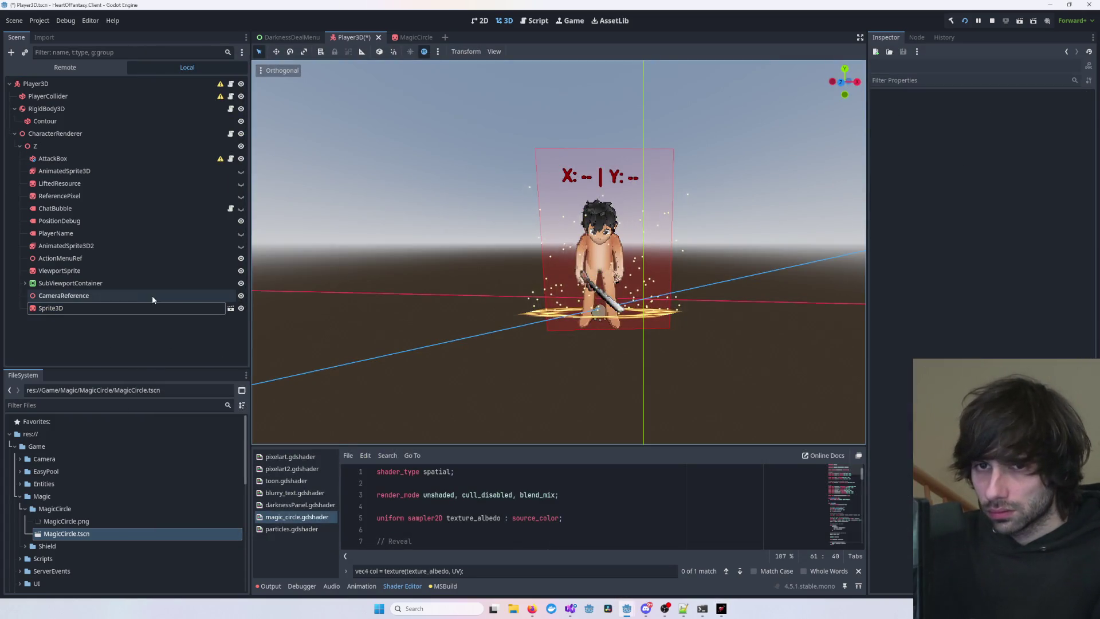
pyautogui.click(510, 294)
pyautogui.press('F5')
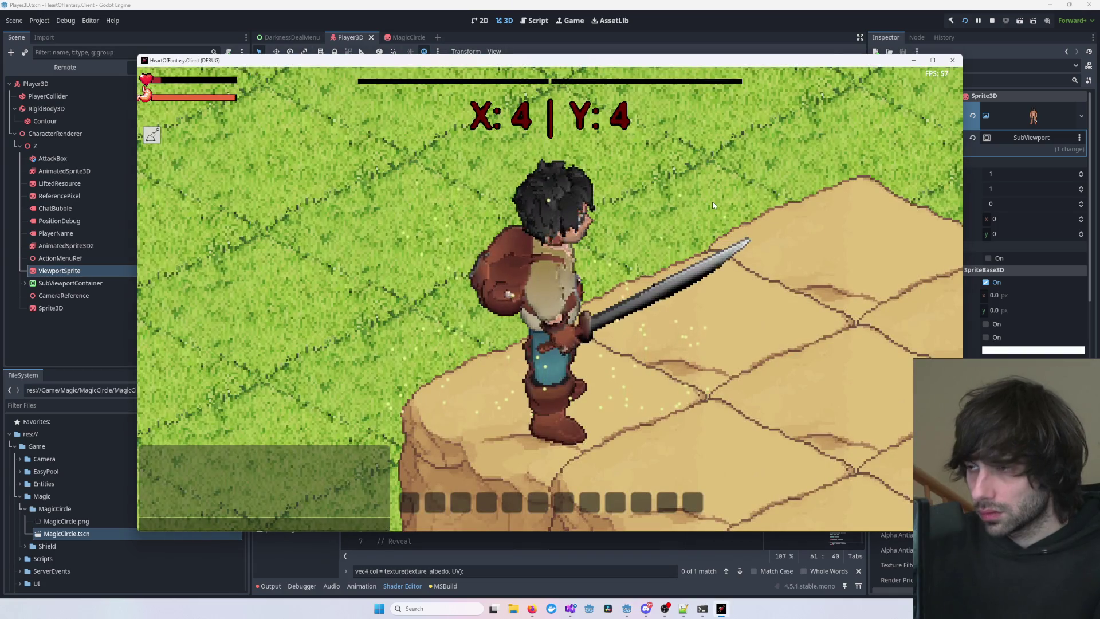
# - Close the running game, look in the Debug menu without changes, and launch the project again
pyautogui.click(952, 60)
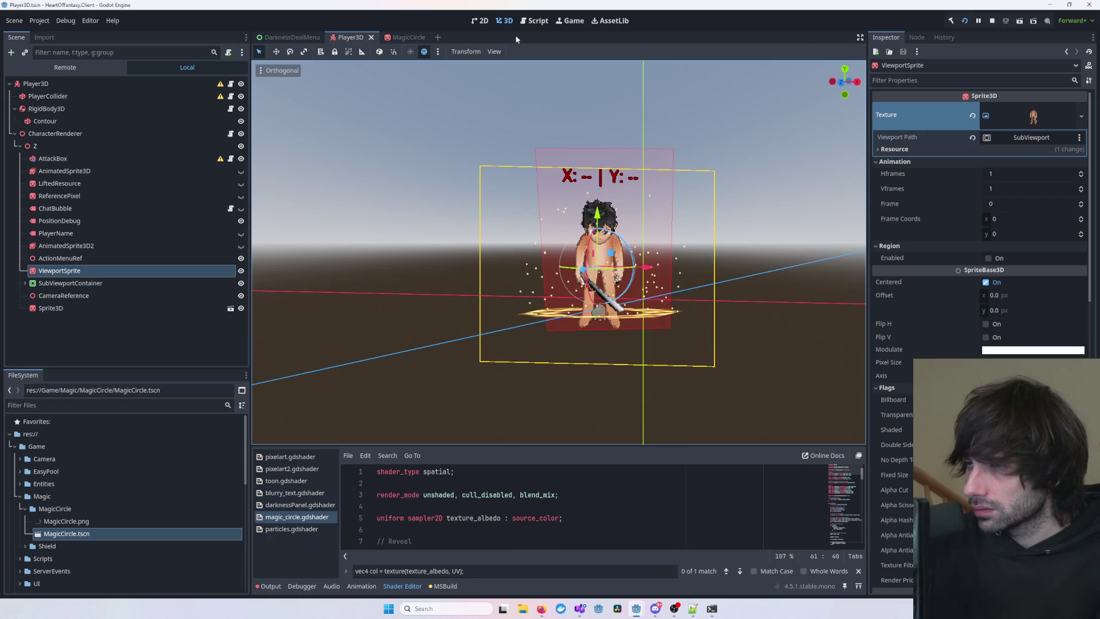
pyautogui.click(65, 20)
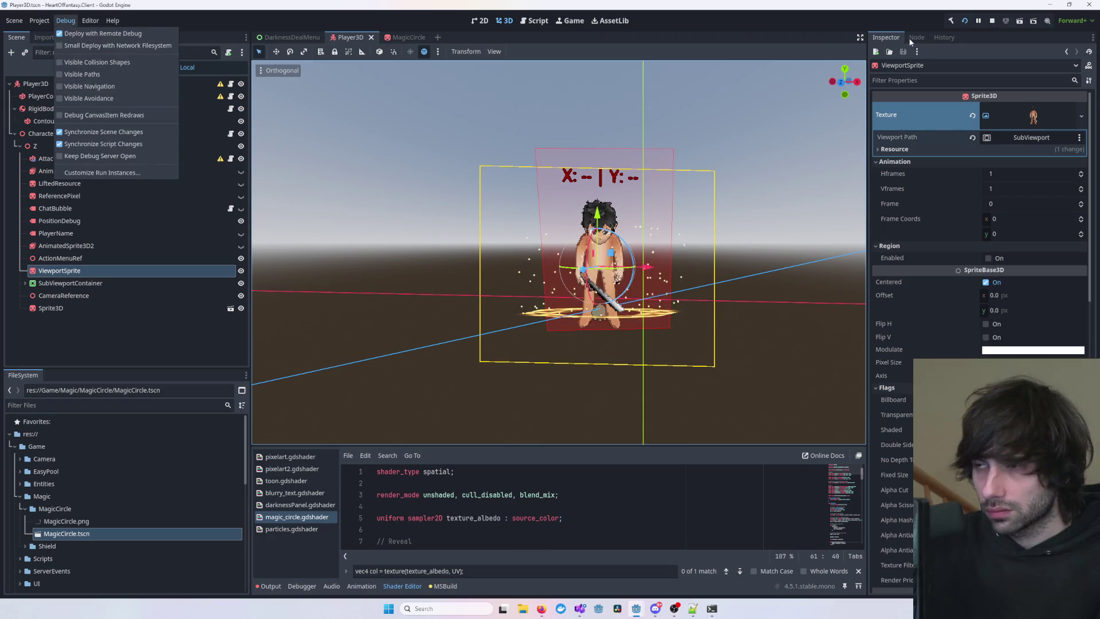
pyautogui.click(984, 23)
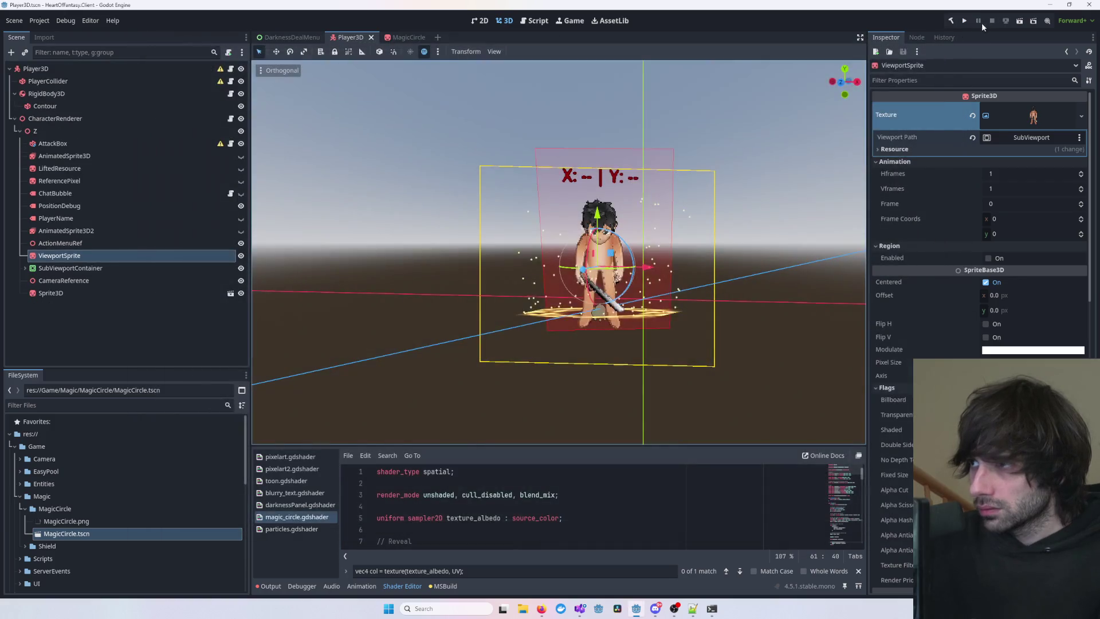
pyautogui.click(965, 22)
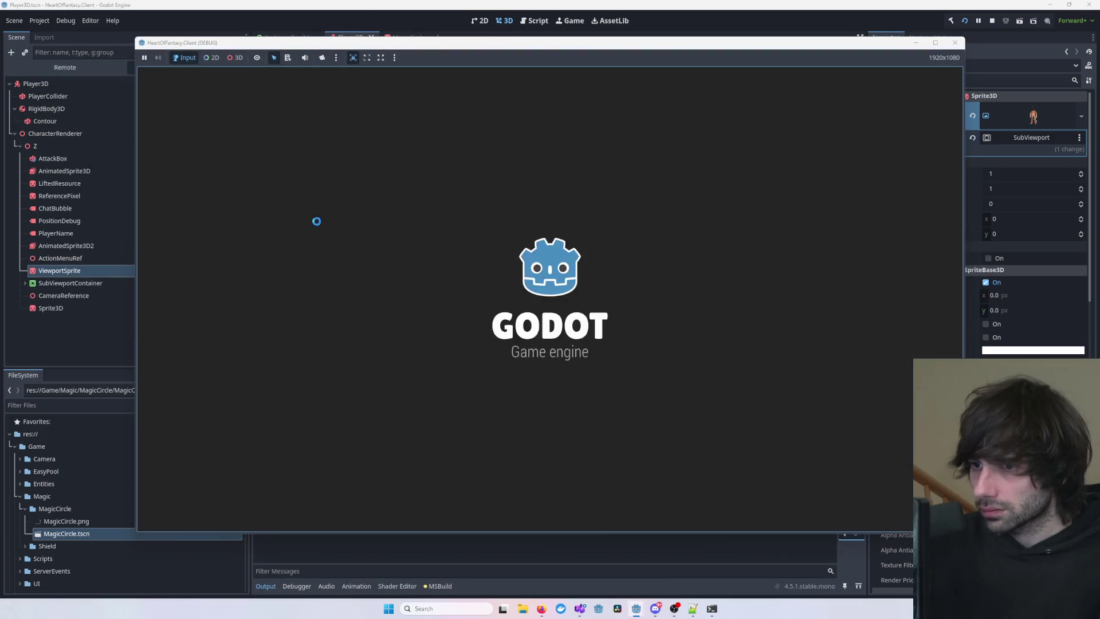
# - Log in with the test account, choose the first character and enter the game
pyautogui.click(150, 247)
pyautogui.click(373, 231)
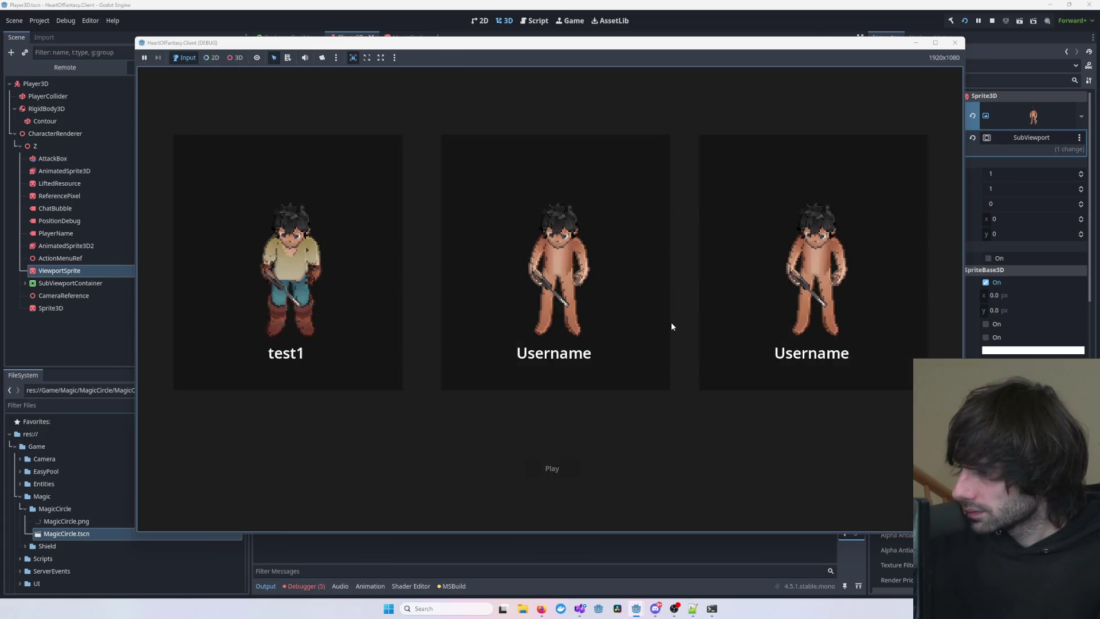
pyautogui.click(304, 291)
pyautogui.click(559, 468)
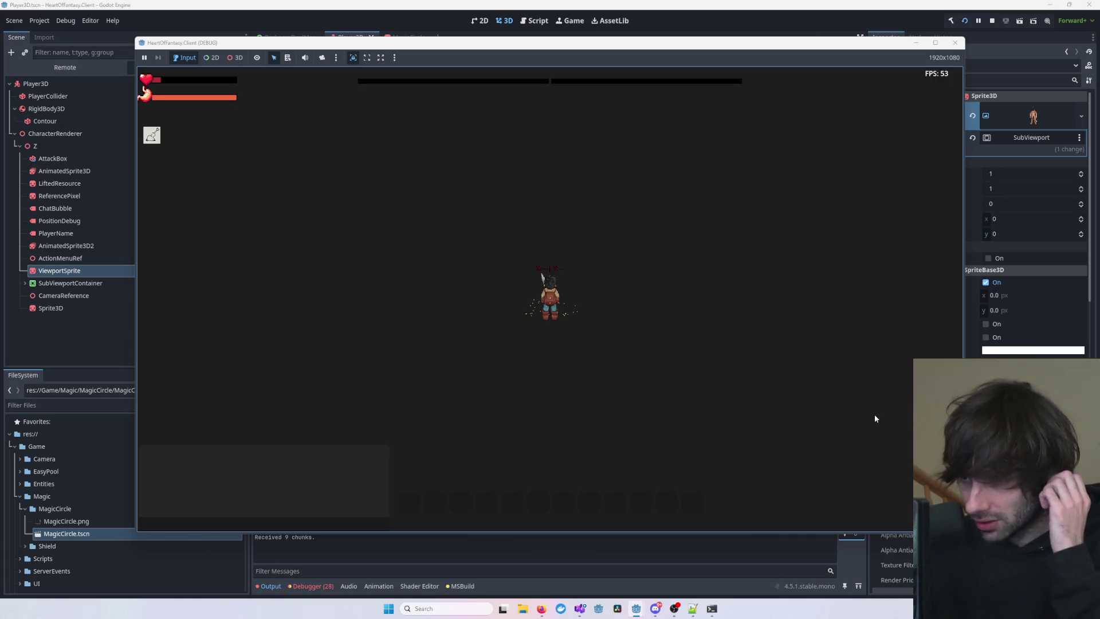
# - Walk the character across the cliff blocks onto the sand tile at X:0 Y:0, then stop the game
pyautogui.scroll(5, 565, 386)
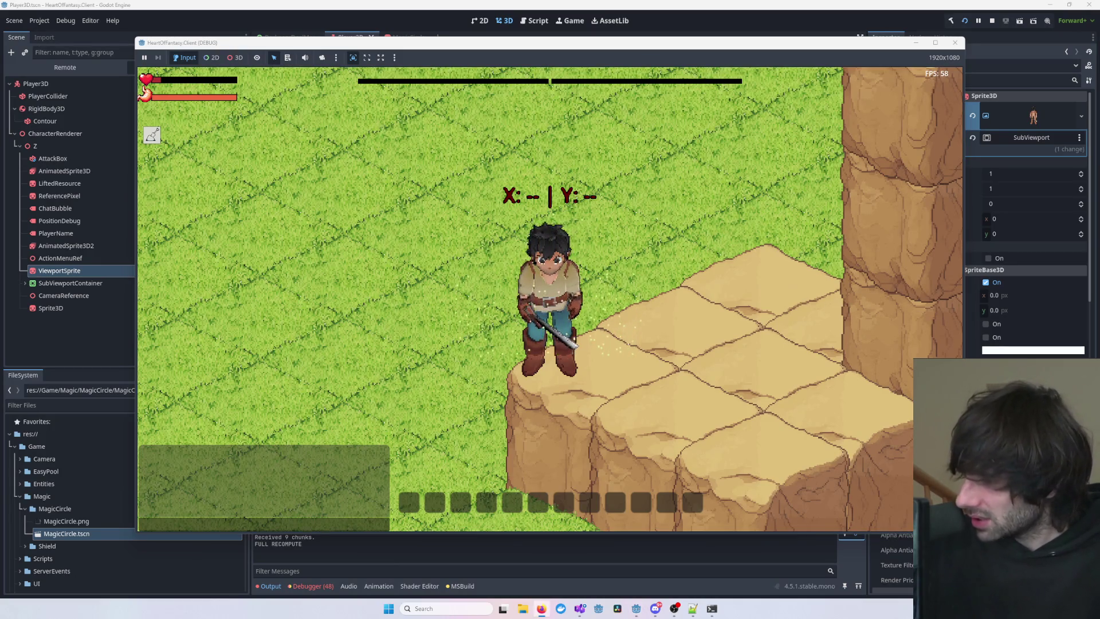
pyautogui.click(523, 398)
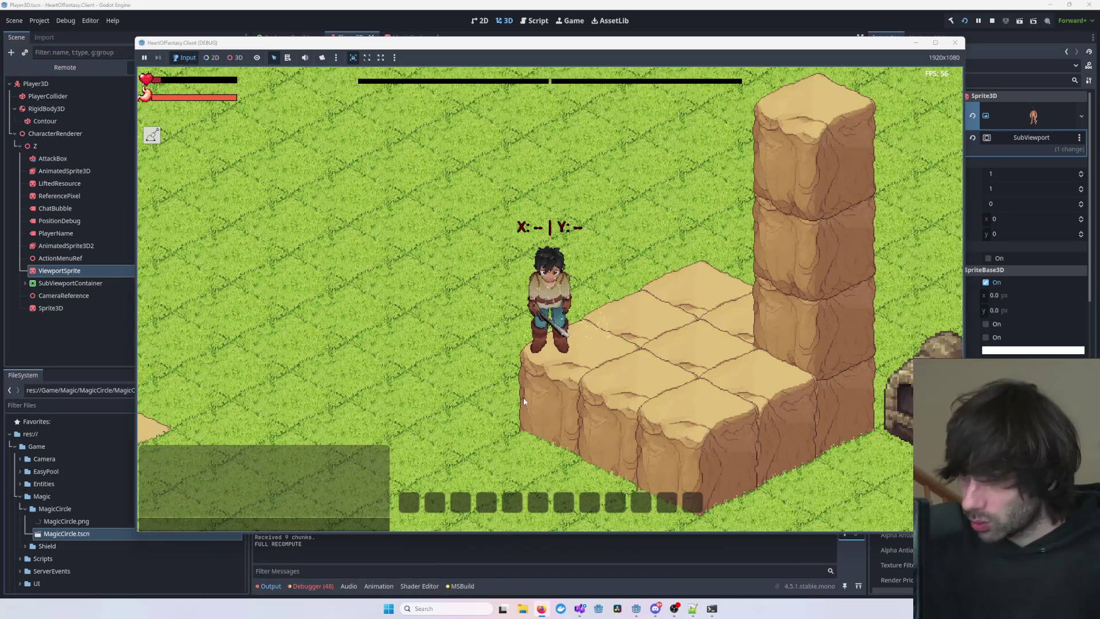
pyautogui.press('w')
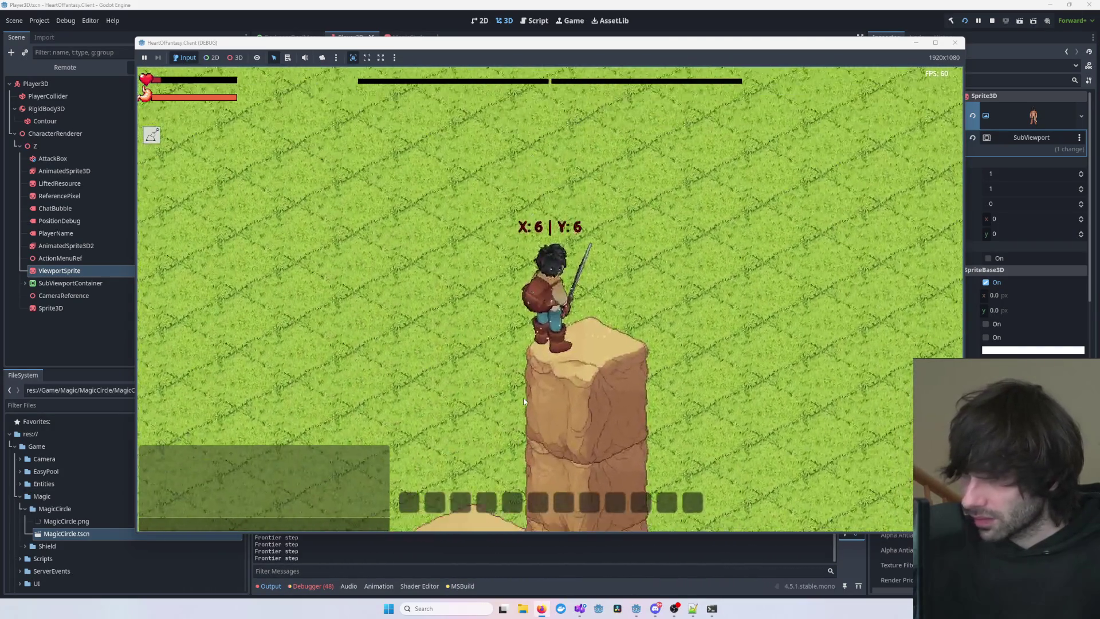
pyautogui.click(524, 397)
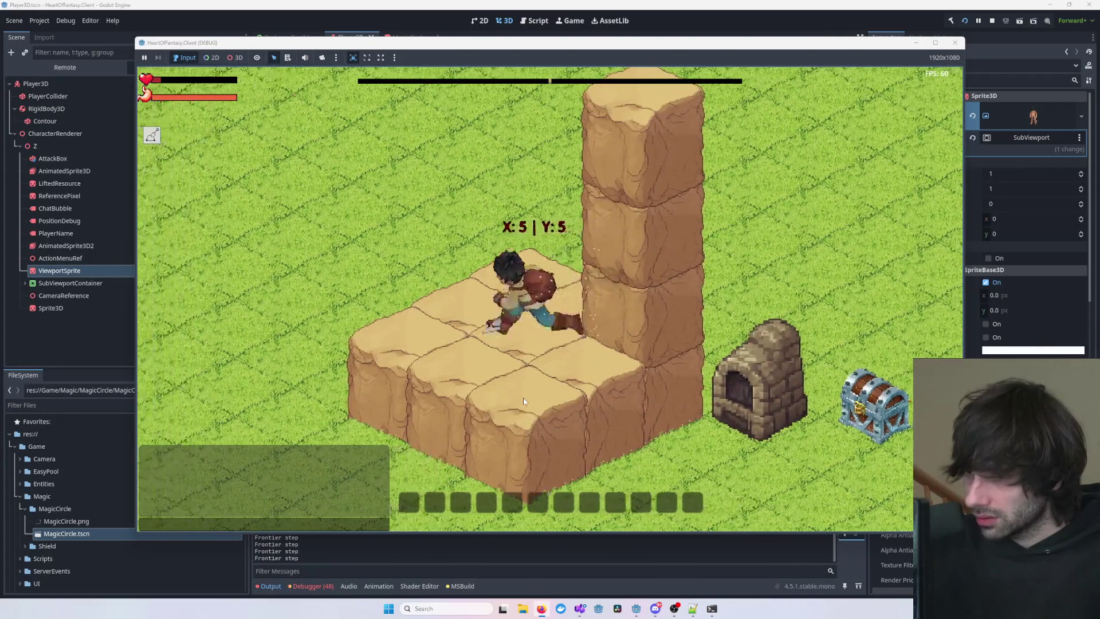
pyautogui.click(523, 397)
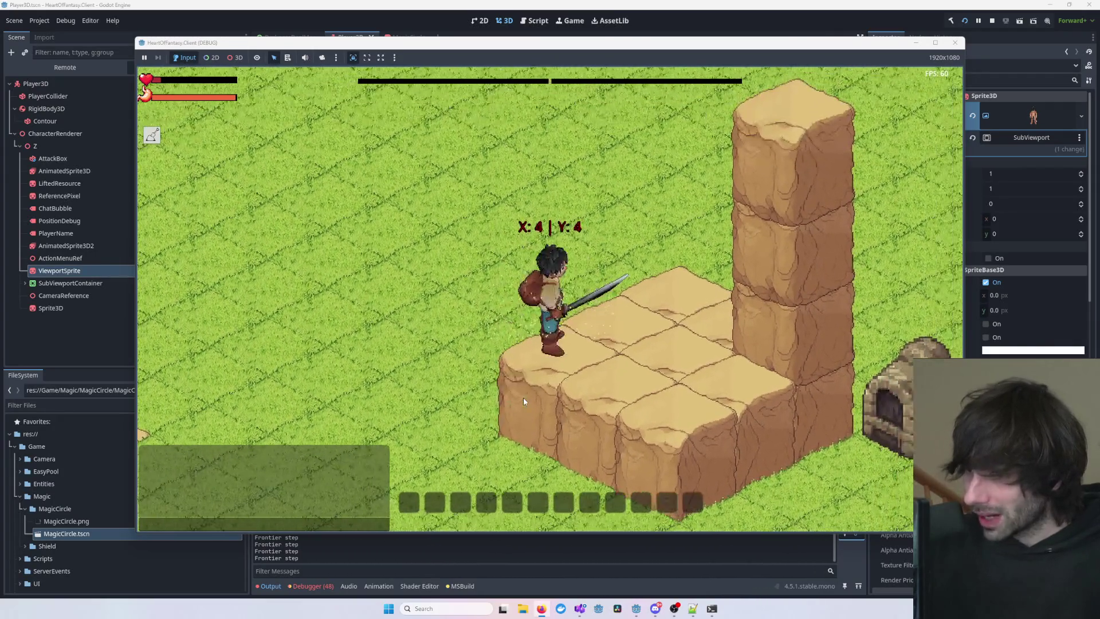
pyautogui.scroll(-1, 603, 357)
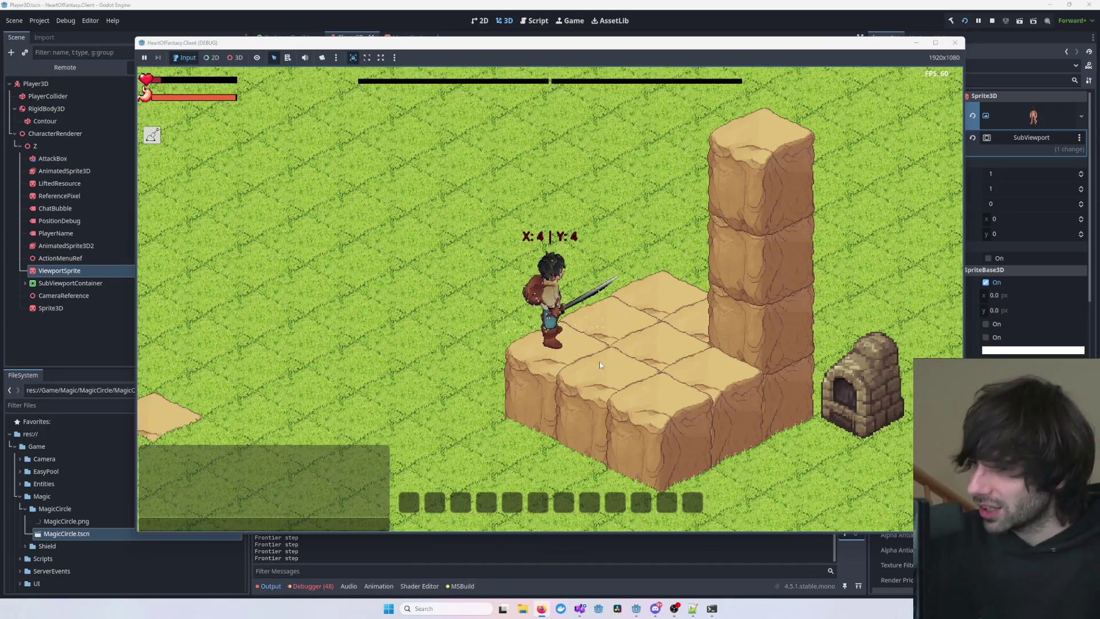
pyautogui.press('w')
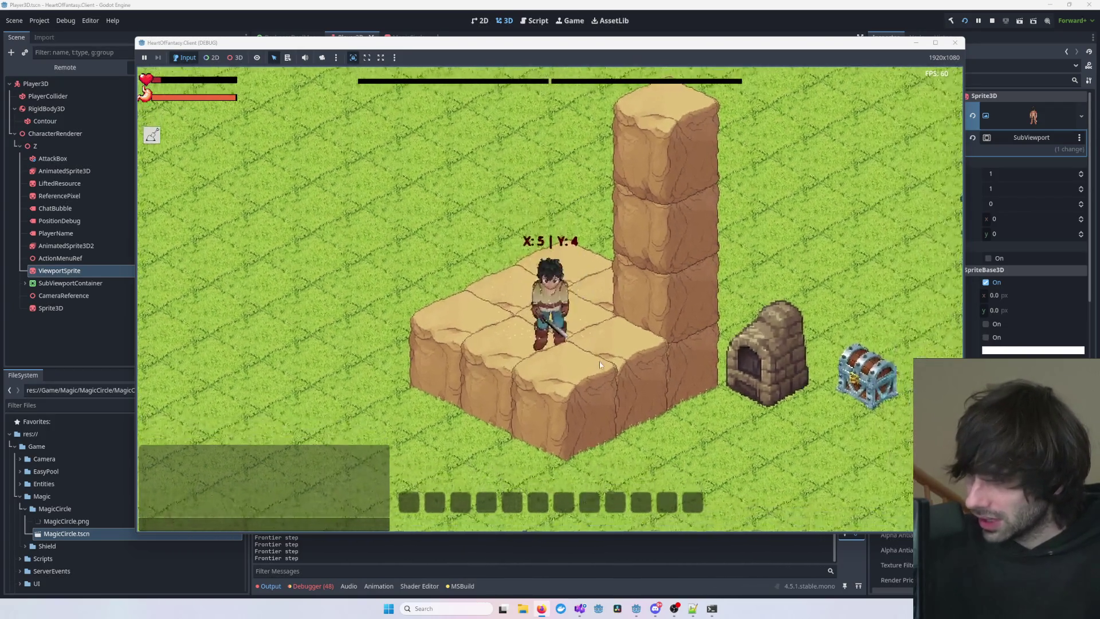
pyautogui.press('a')
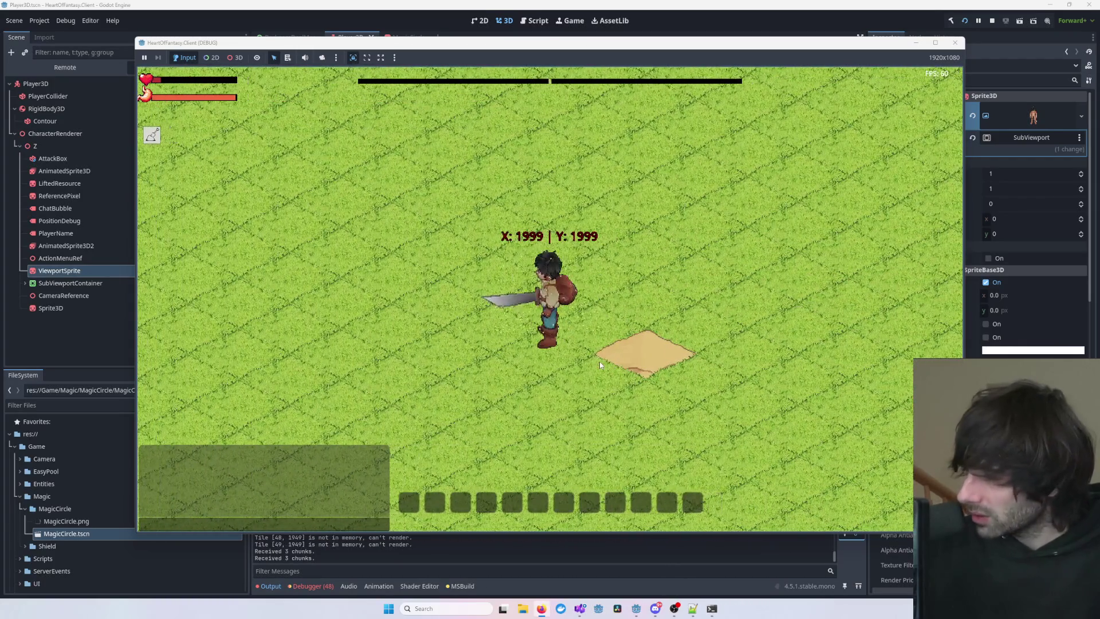
pyautogui.press('d')
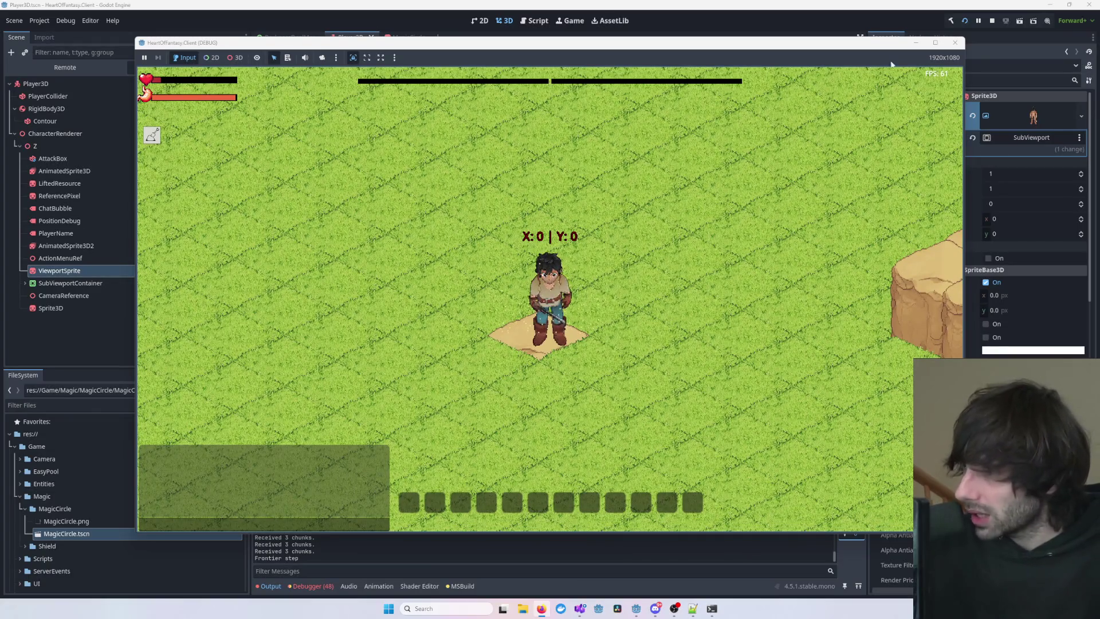
pyautogui.click(955, 43)
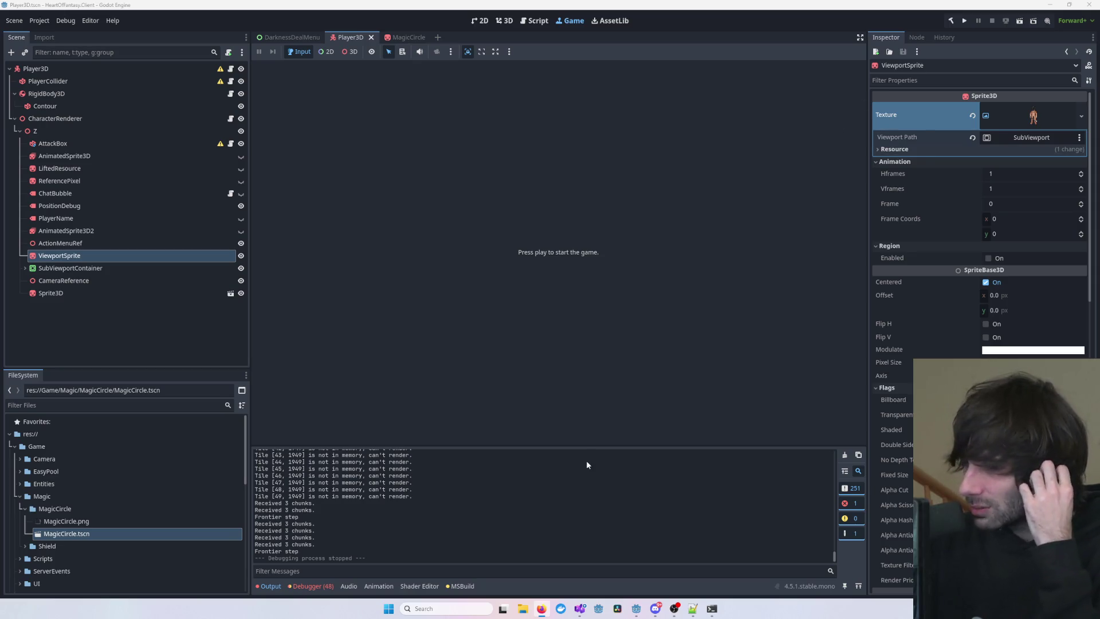
# - In Player3D's 3D view, nudge the Sprite3D circle slightly lower and save the scene
pyautogui.click(405, 37)
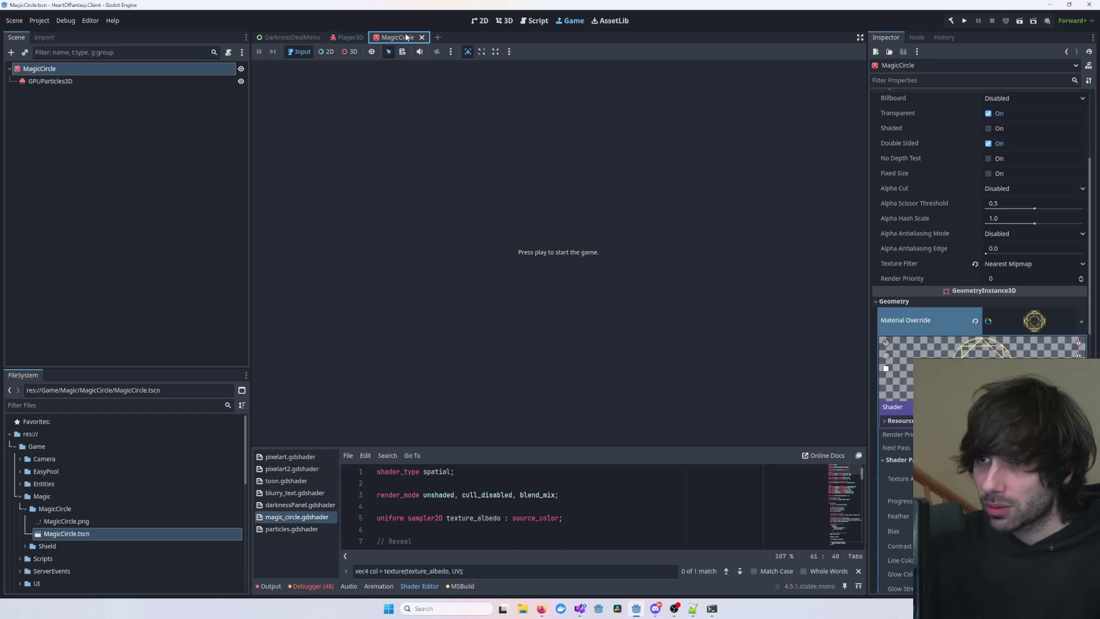
pyautogui.click(348, 37)
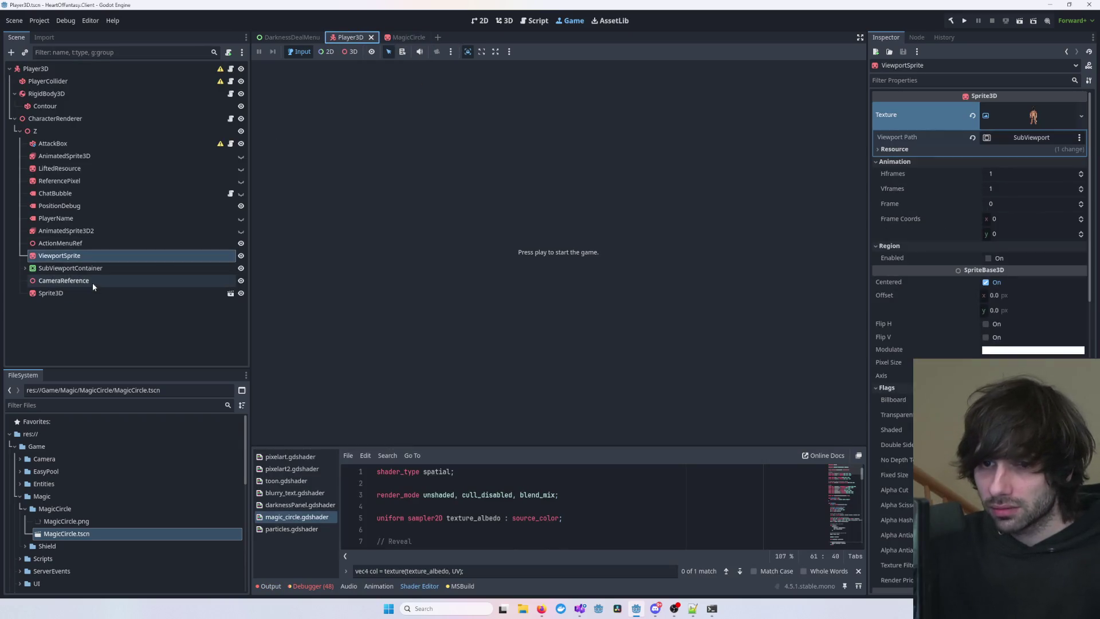
pyautogui.click(503, 21)
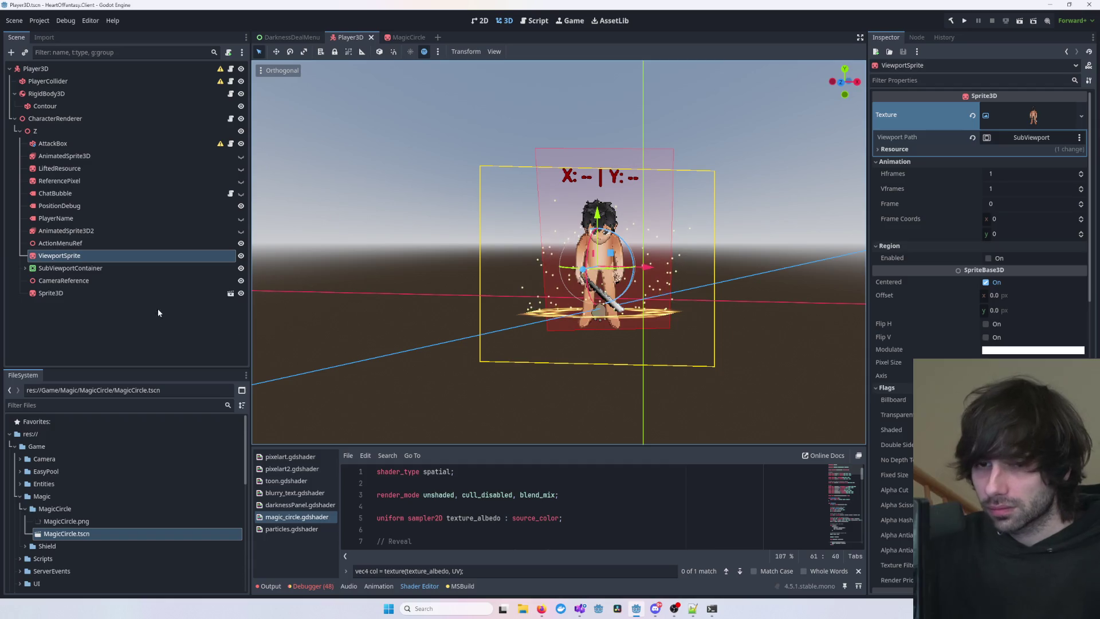
pyautogui.click(136, 293)
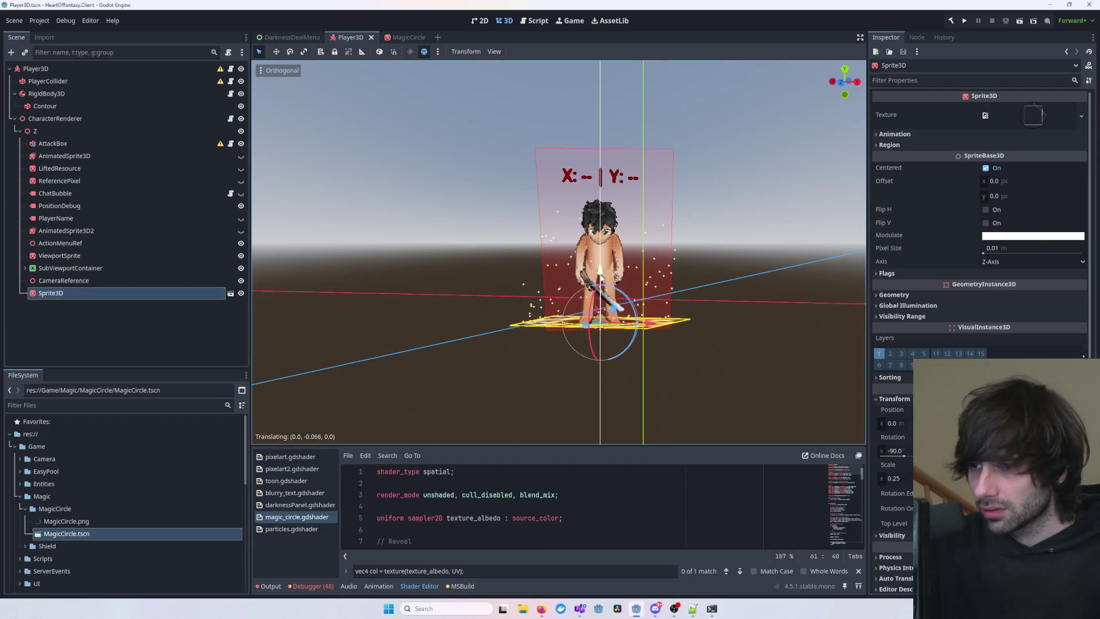
pyautogui.click(759, 270)
pyautogui.hotkey('ctrl', 's')
# - Switch to the MagicCircle scene and orbit the viewport around the glowing circle
pyautogui.moveTo(759, 269)
pyautogui.mouseDown()
pyautogui.moveTo(695, 322)
pyautogui.moveTo(687, 269)
pyautogui.moveTo(729, 278)
pyautogui.mouseUp()
pyautogui.hotkey('ctrl', 'Tab')
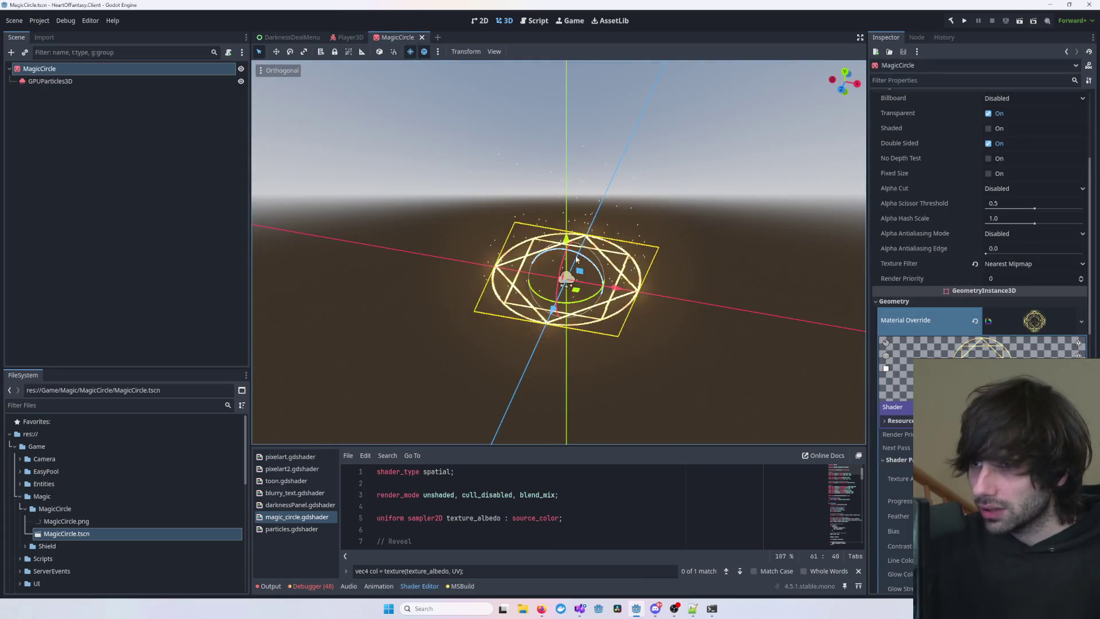
pyautogui.scroll(3, 797, 315)
pyautogui.click(797, 315)
pyautogui.moveTo(797, 315)
pyautogui.mouseDown()
pyautogui.moveTo(573, 298)
pyautogui.moveTo(466, 311)
pyautogui.moveTo(755, 295)
pyautogui.mouseUp()
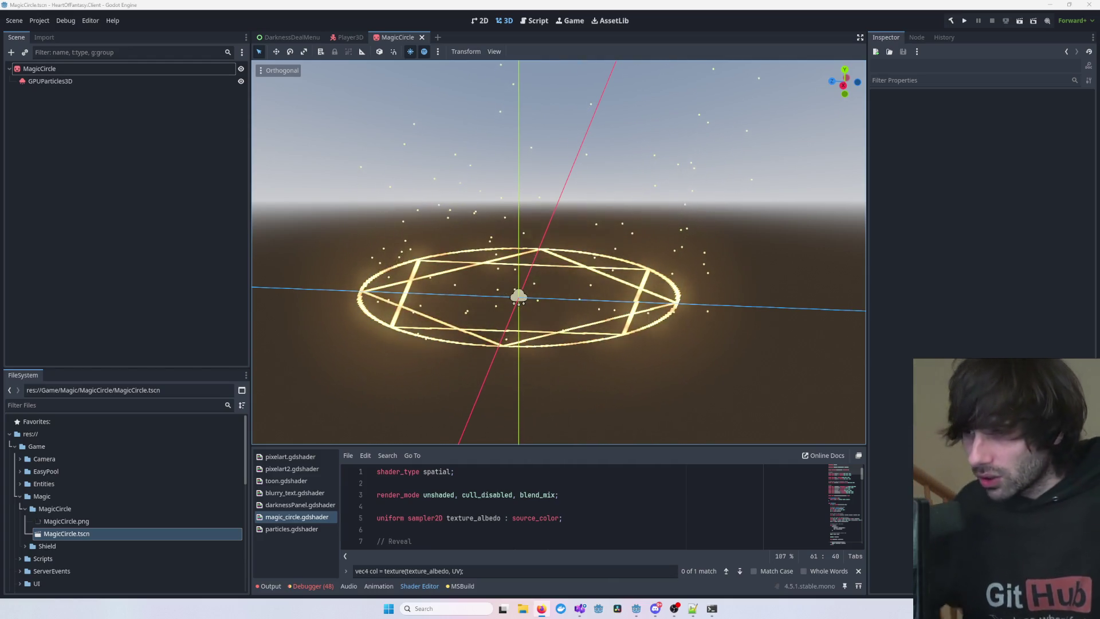
pyautogui.click(722, 324)
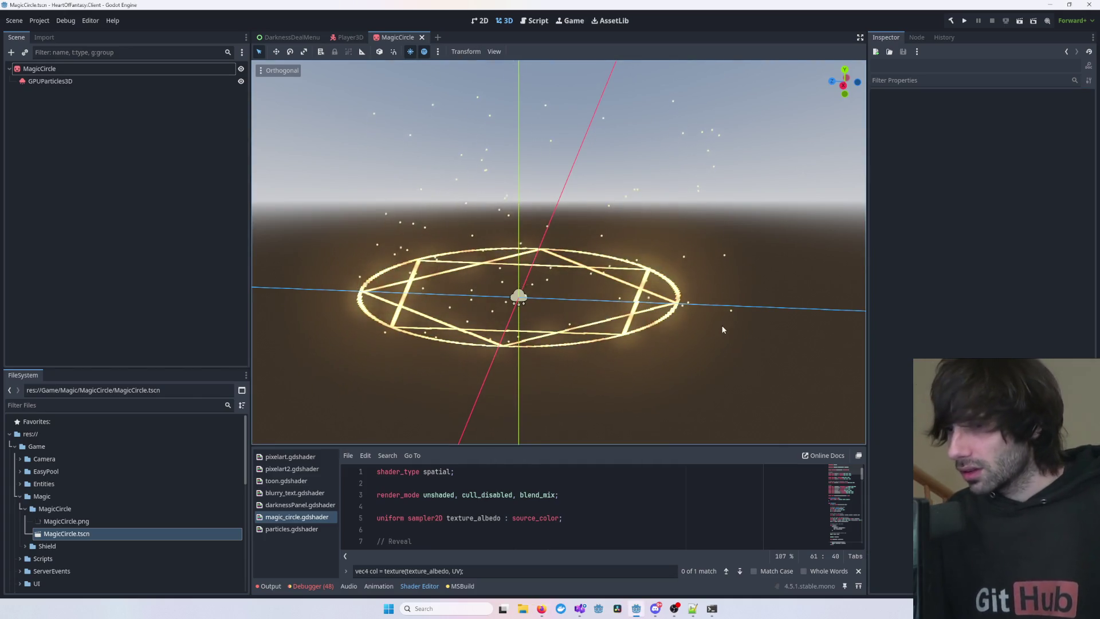
pyautogui.moveTo(754, 342)
pyautogui.mouseDown()
pyautogui.moveTo(742, 338)
pyautogui.moveTo(769, 333)
pyautogui.mouseUp()
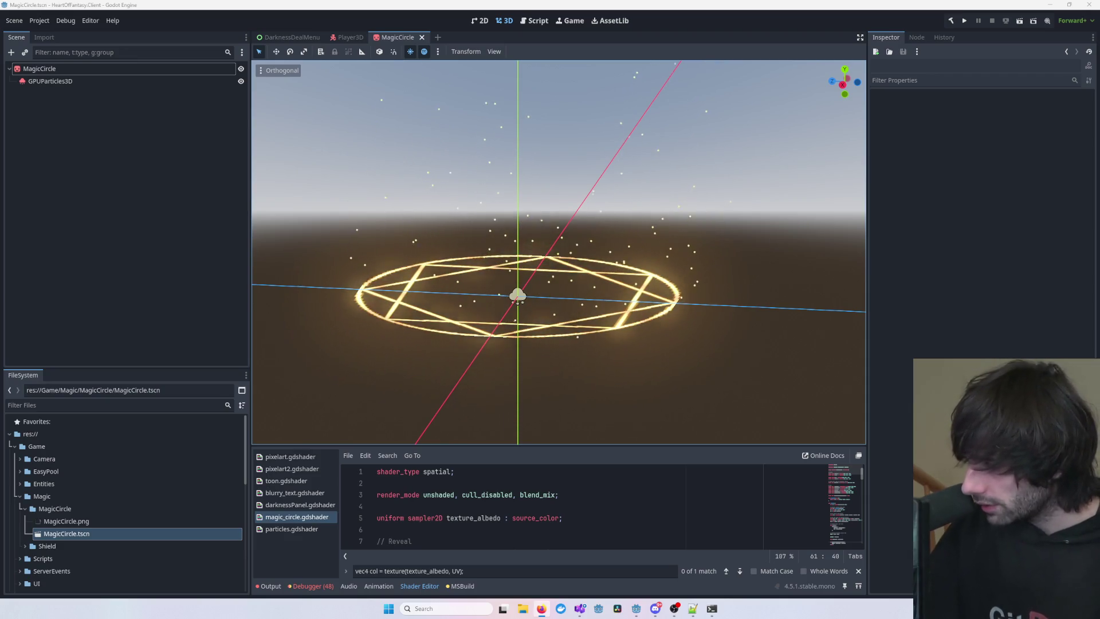
pyautogui.press('super+n')
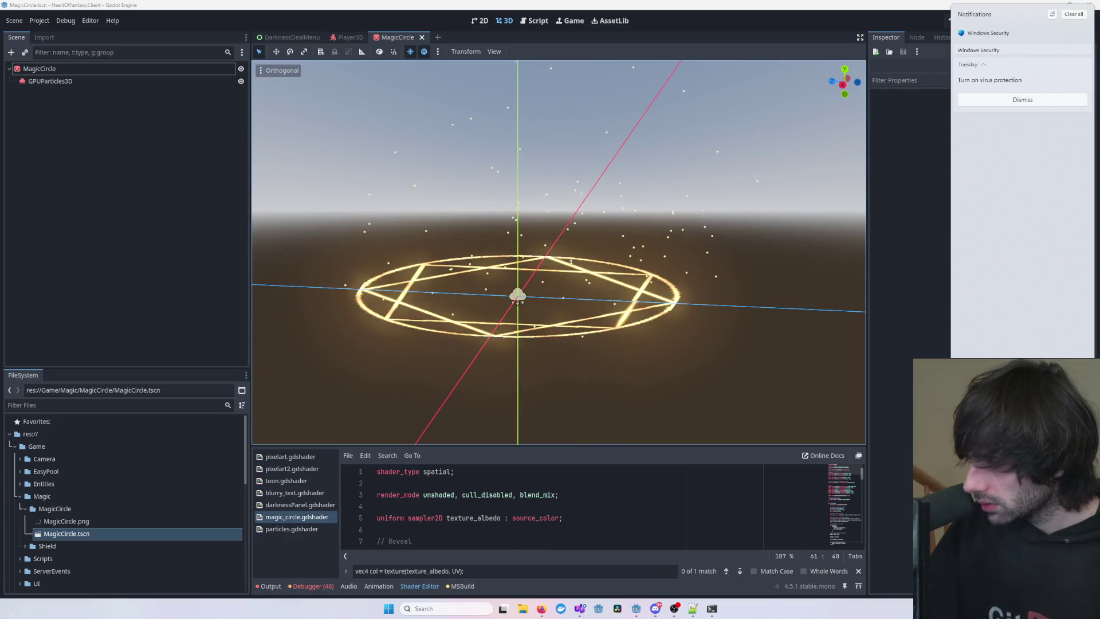
pyautogui.press('Escape')
pyautogui.moveTo(687, 383); pyautogui.dragTo(741, 383)
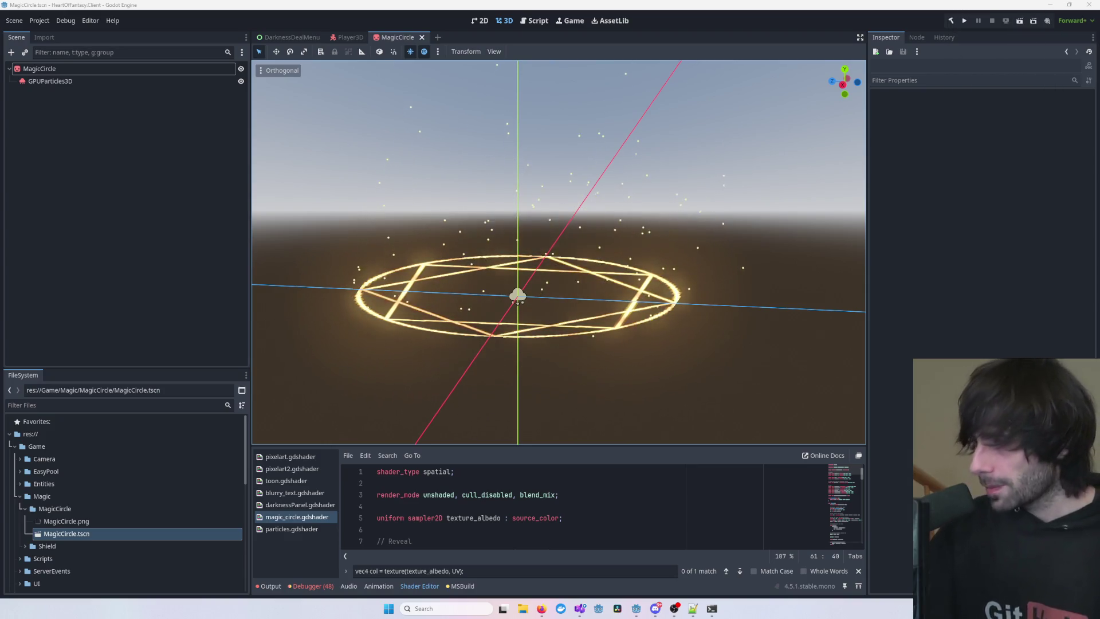